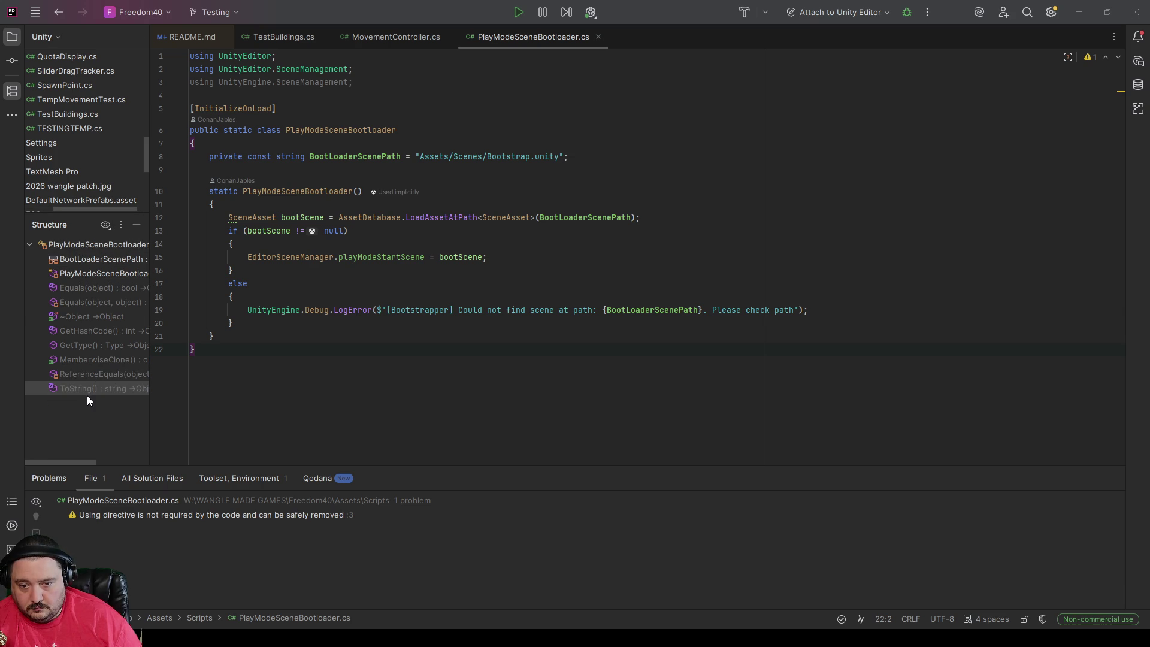
Step: Enlarge the project tree and expand Assets > Scripts > Core to list its six scripts
scroll(82, 158, "up", 3)
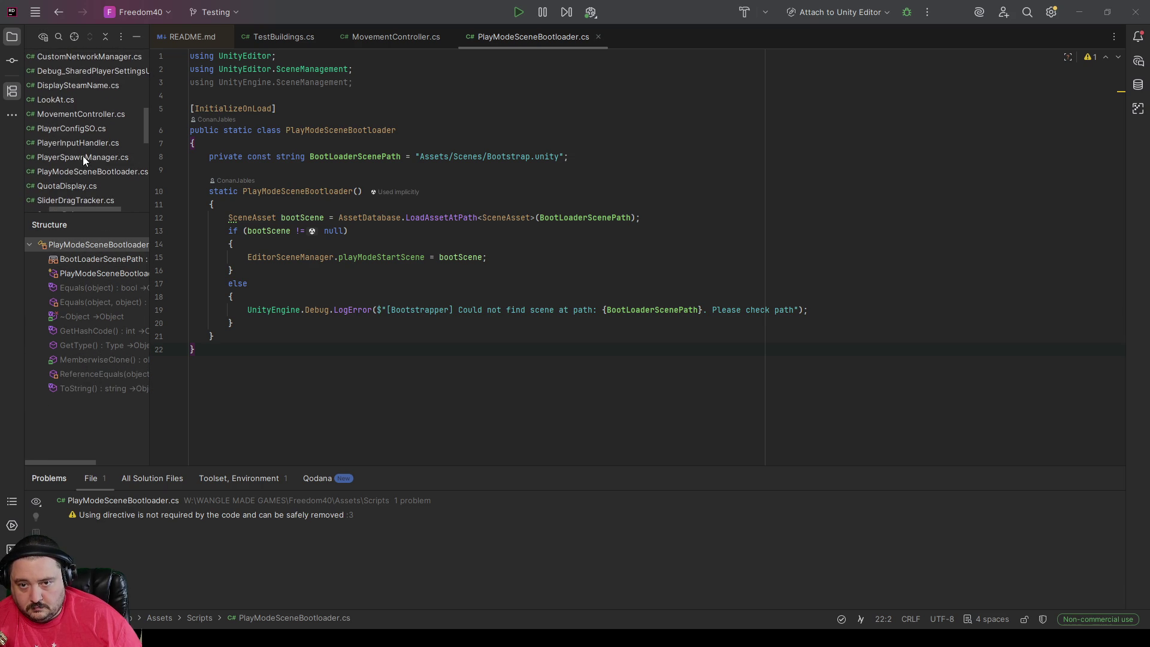
scroll(79, 150, "up", 4)
scroll(80, 152, "up", 3)
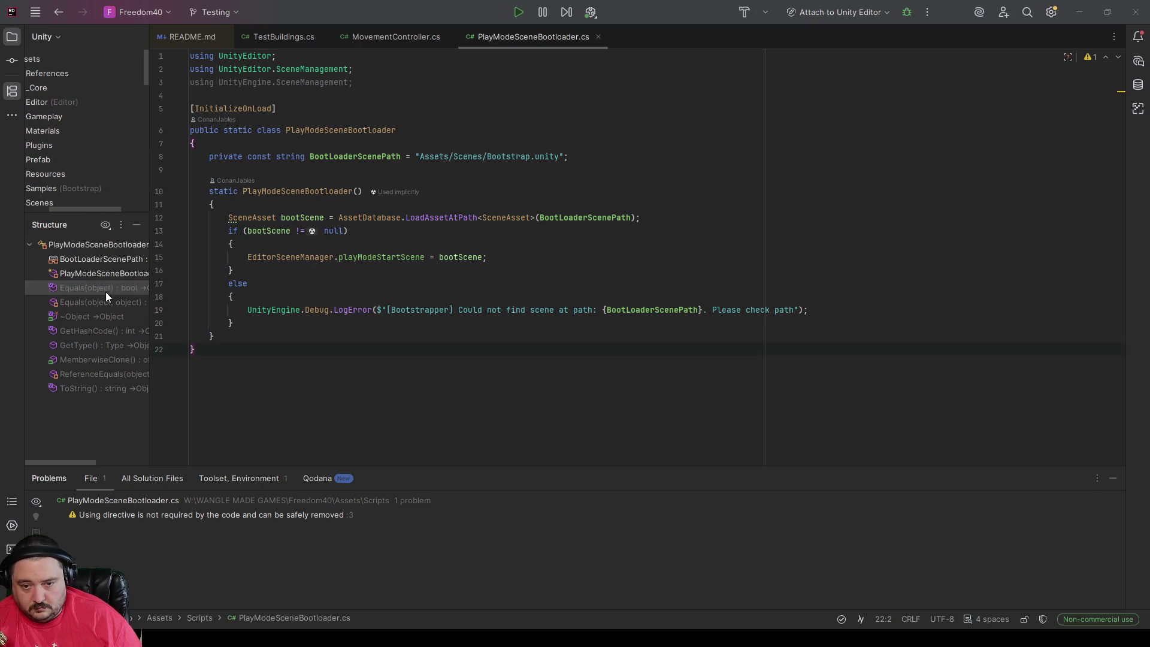
left_click_drag(82, 213, 82, 259)
left_click(45, 217)
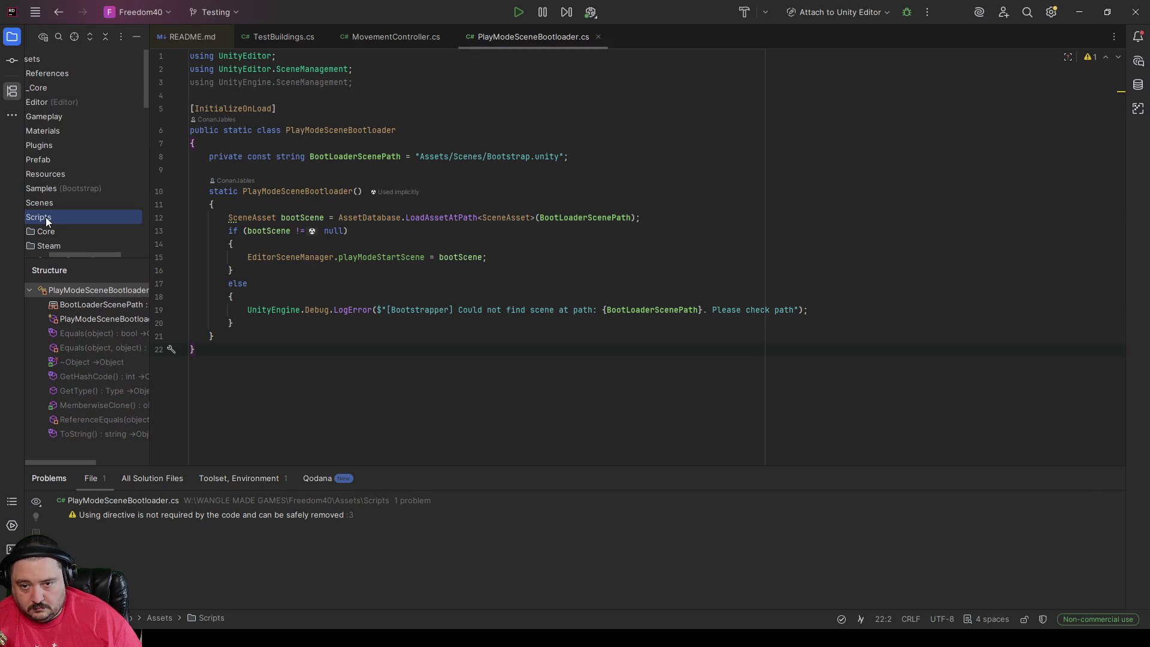
scroll(66, 197, "down", 3)
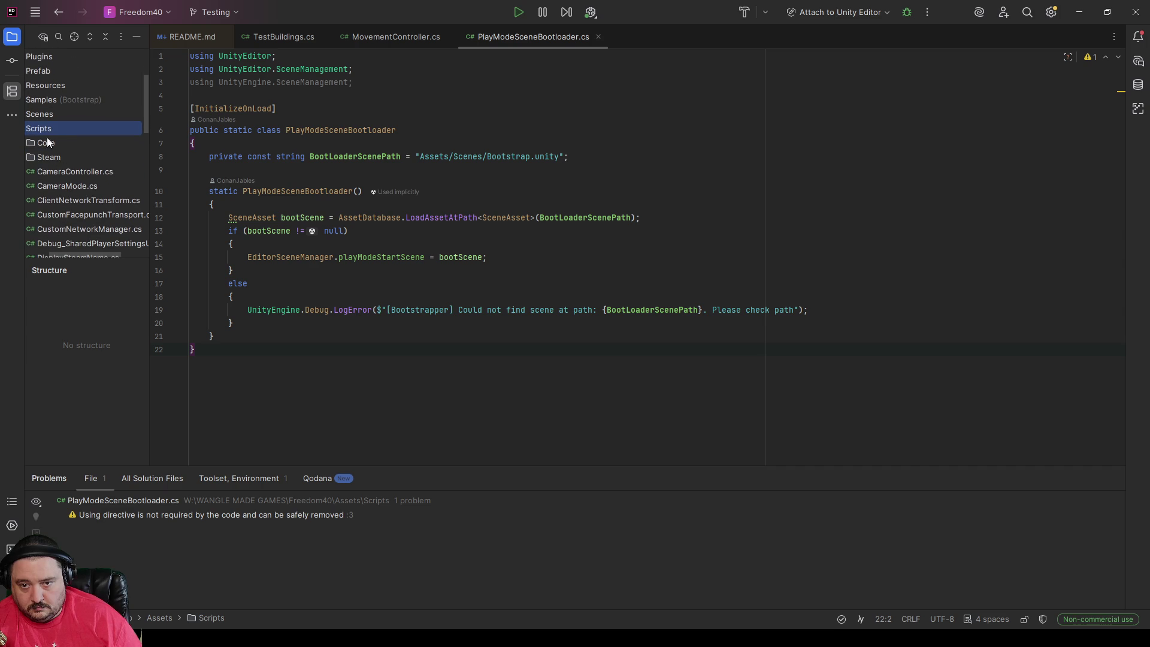
scroll(84, 207, "down", 2)
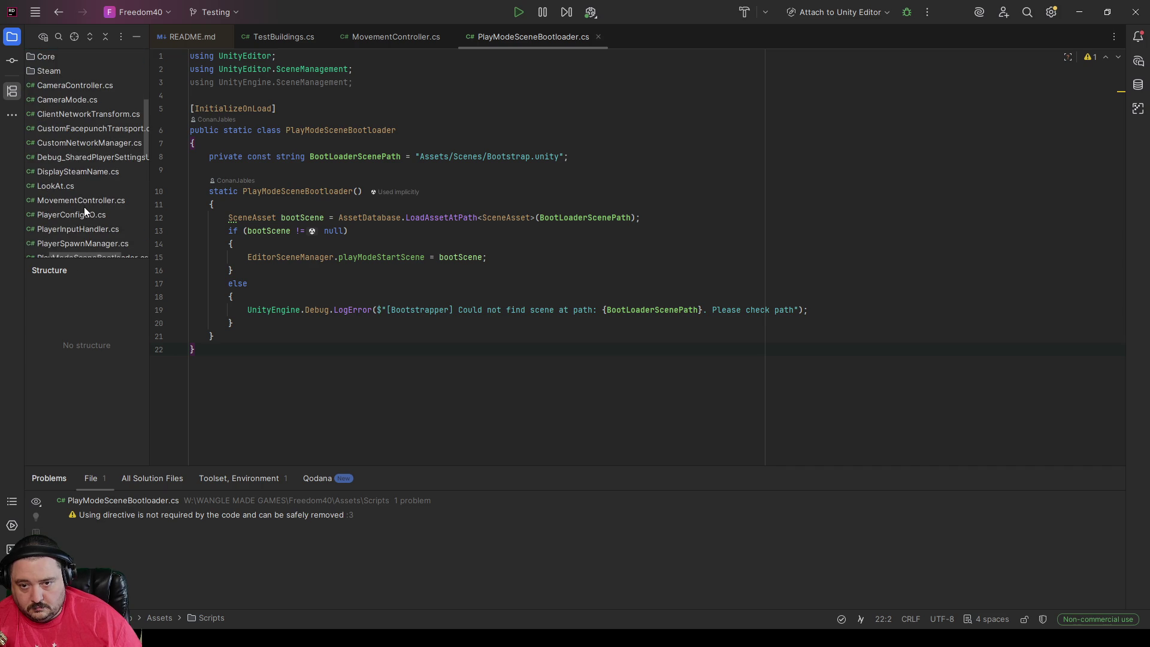
double_click(49, 99)
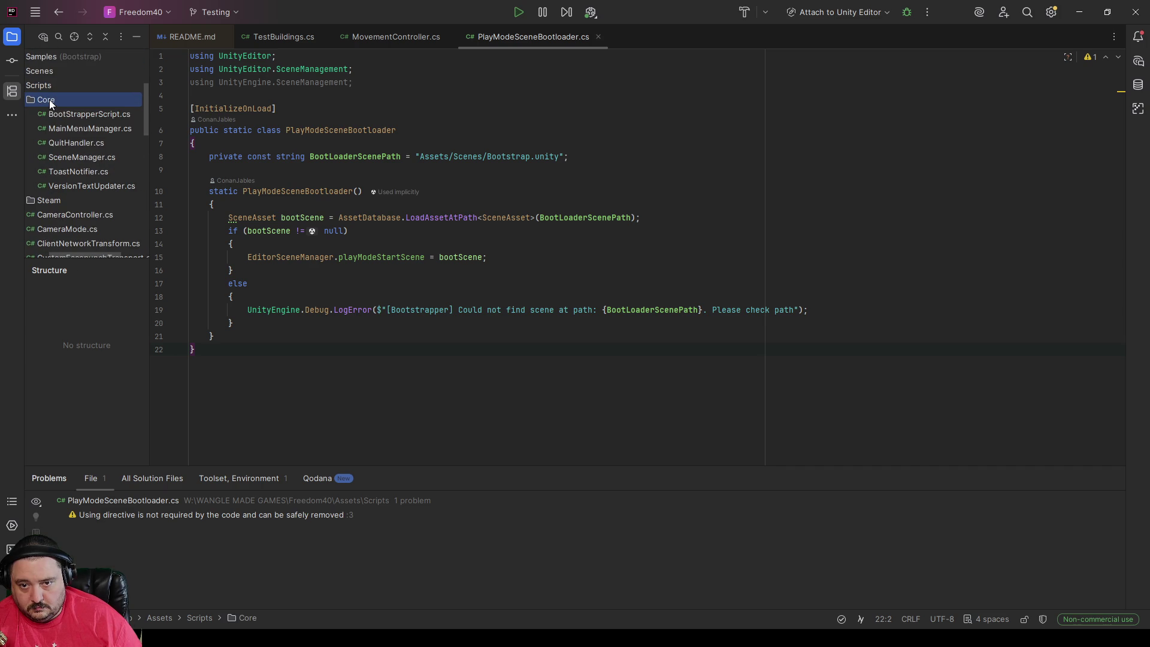
Step: Open MainMenuManager.cs from the Core folder and scroll down to its Update method
double_click(70, 128)
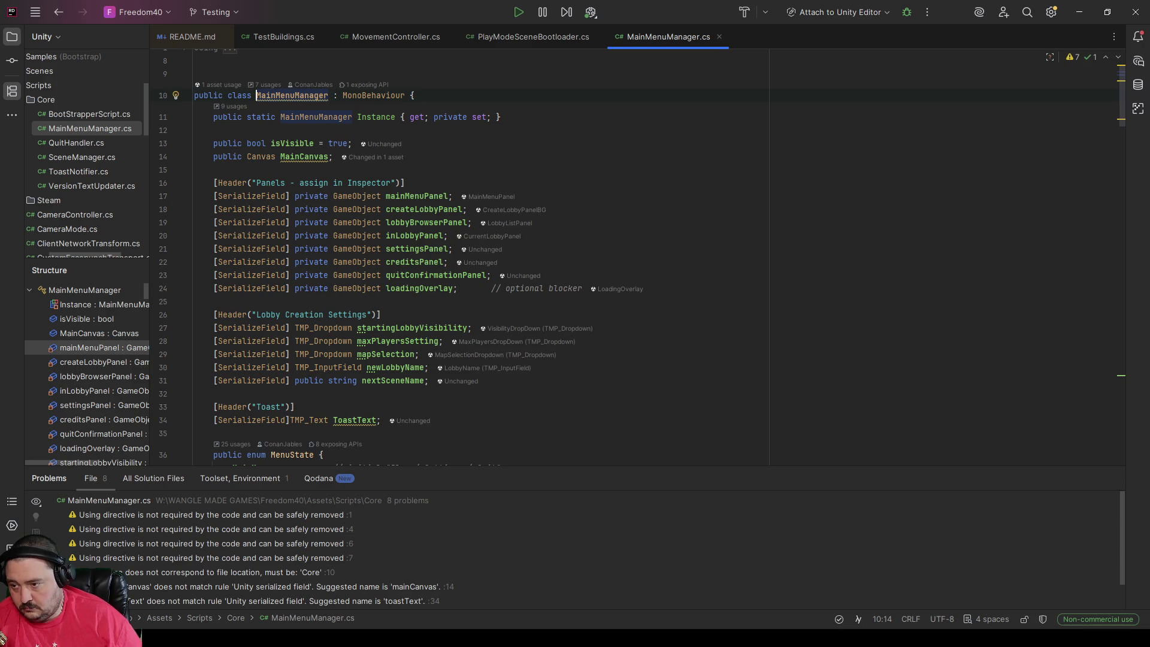
scroll(595, 304, "down", 1)
scroll(595, 304, "down", 10)
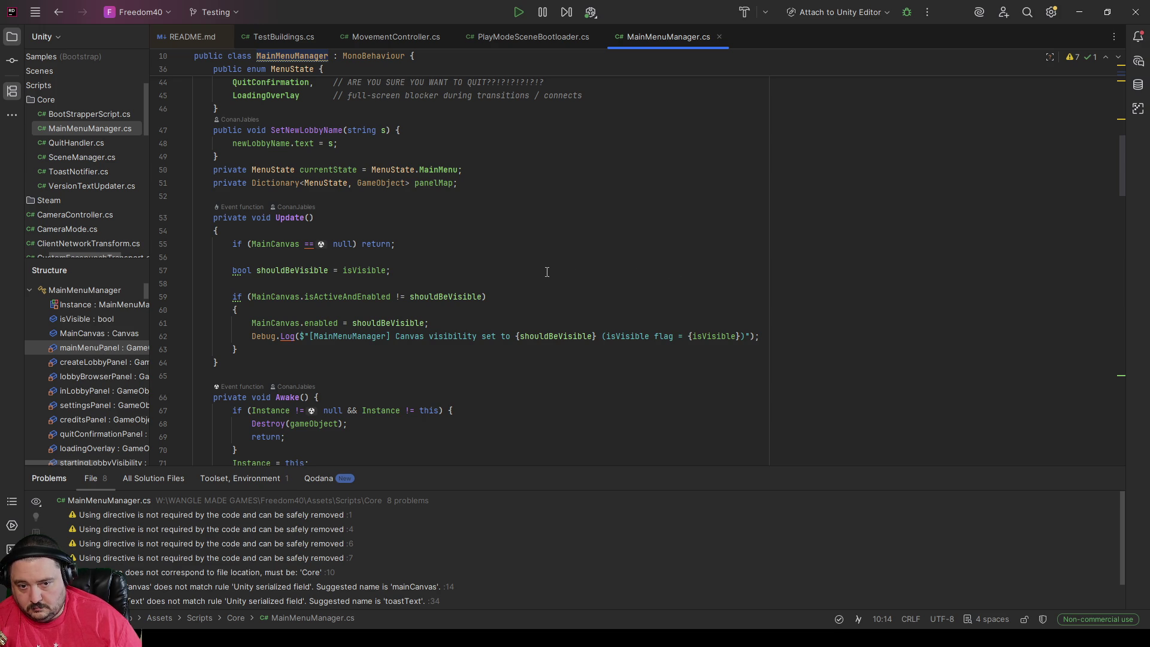
key("Up")
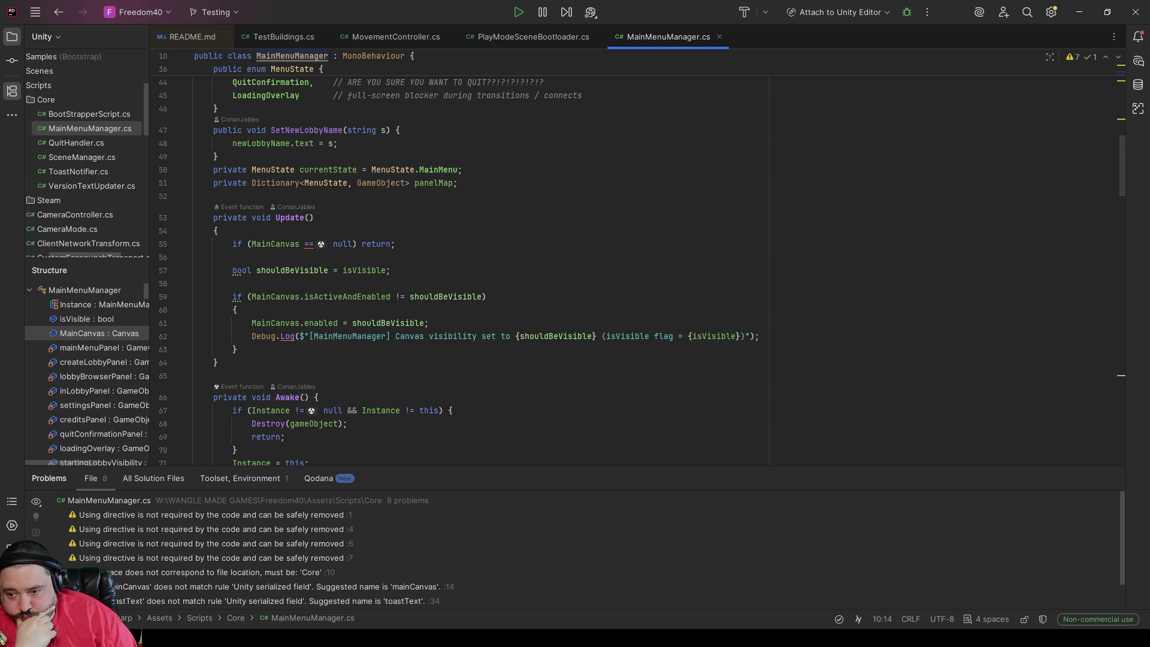
scroll(500, 324, "down", 3)
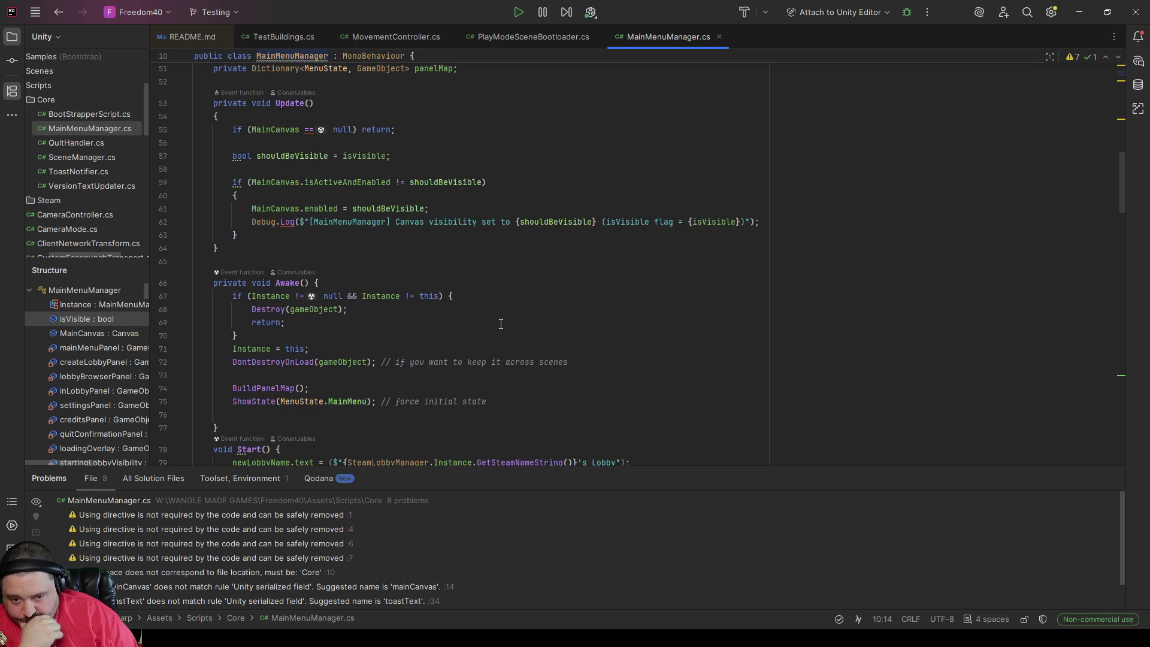
scroll(501, 324, "up", 1)
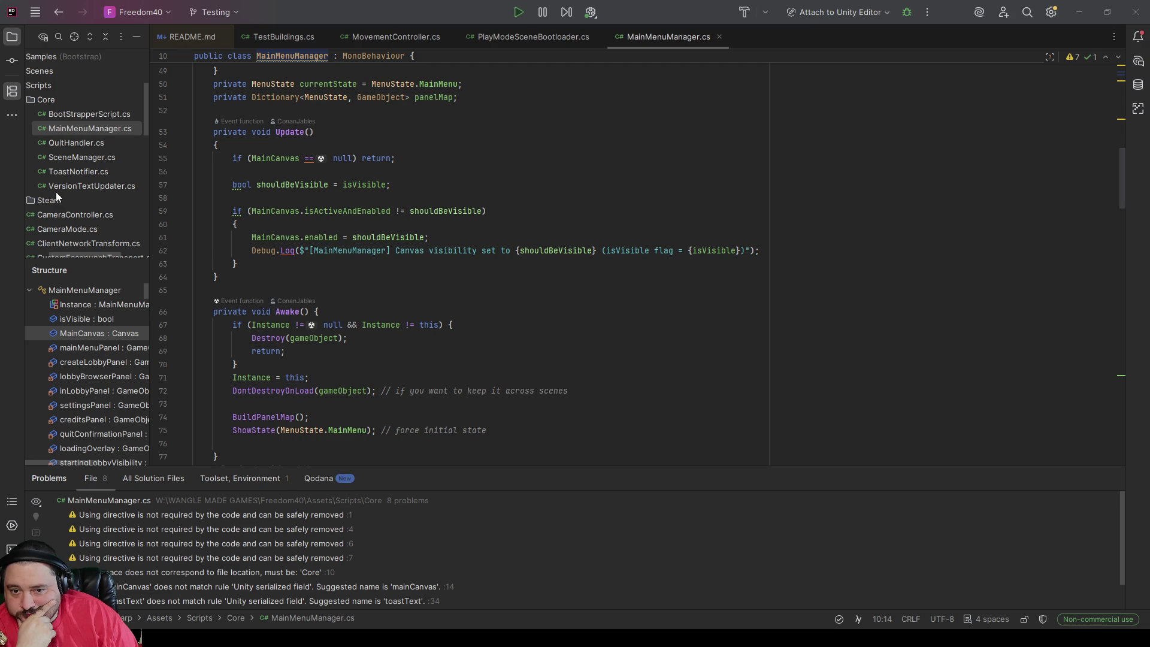
left_click(41, 87)
Step: Widen the project tree so file names show fully, then collapse Core and Steam
scroll(66, 189, "down", 7)
scroll(68, 185, "down", 1)
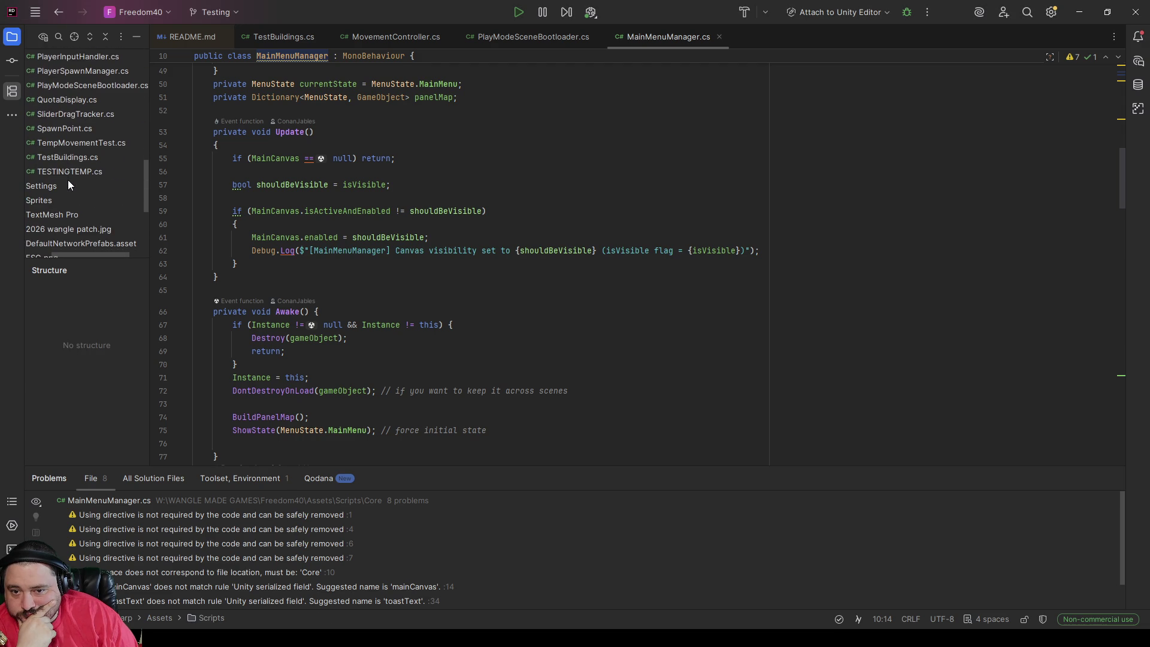
scroll(80, 215, "up", 2)
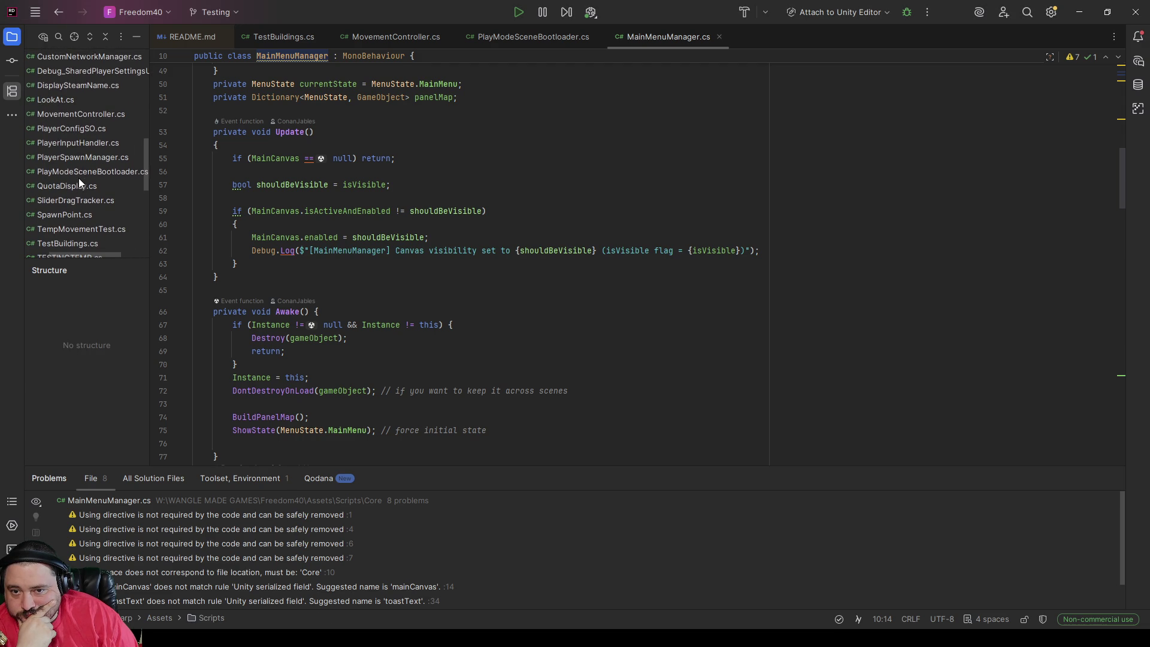
scroll(80, 215, "up", 5)
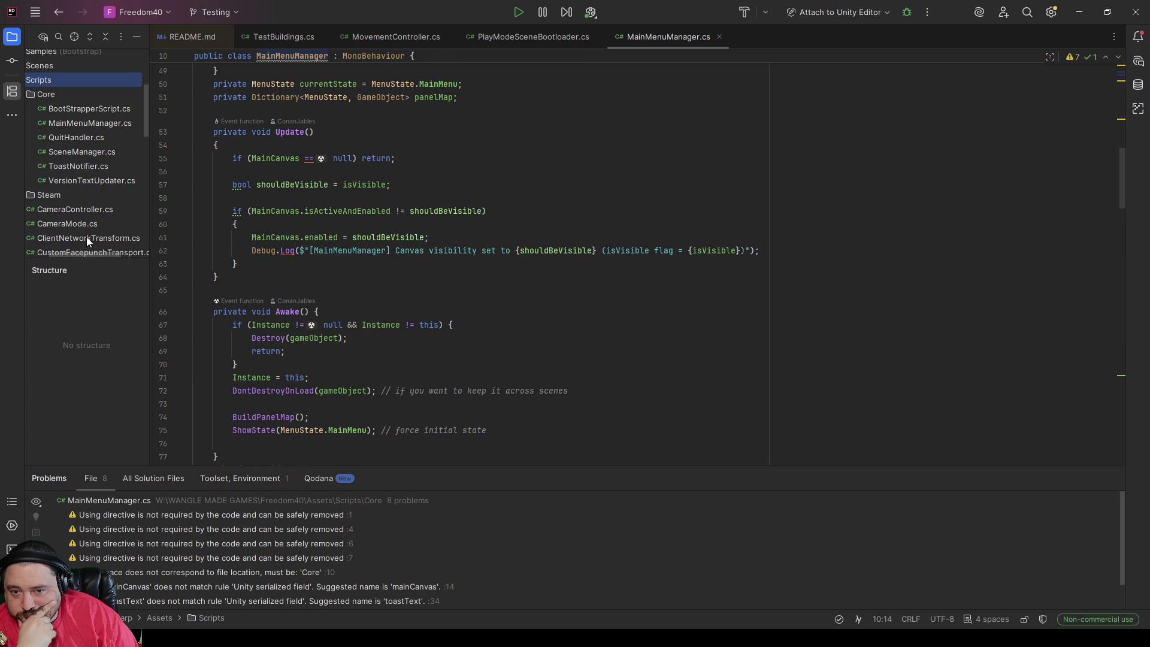
left_click_drag(149, 219, 173, 217)
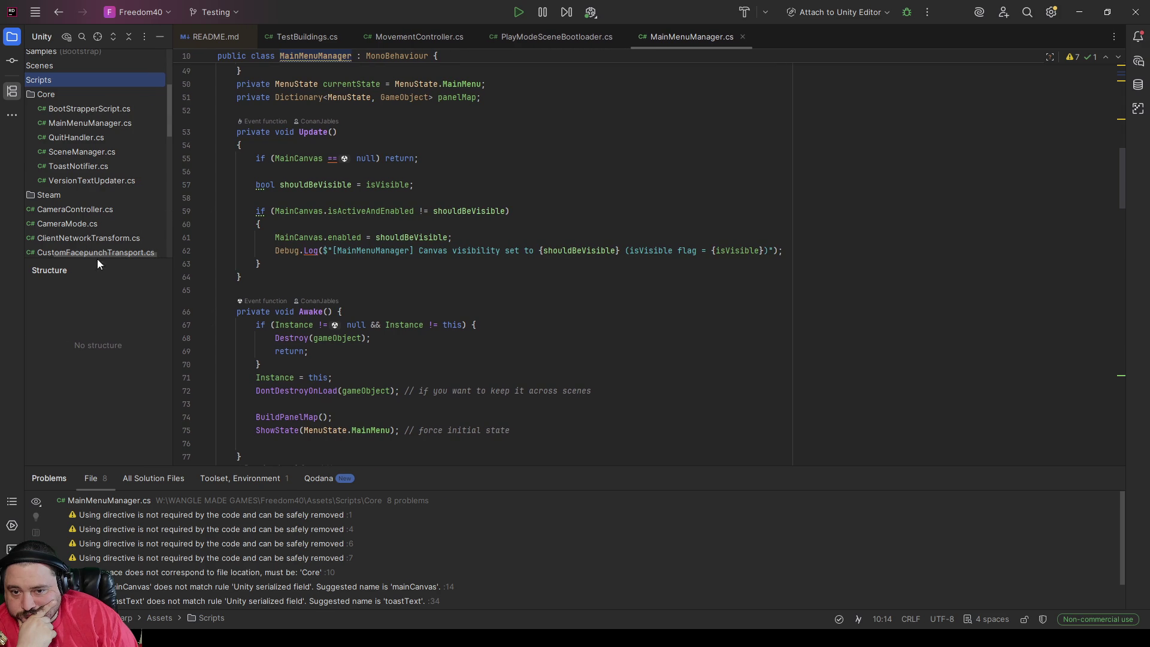
scroll(96, 252, "left", 3)
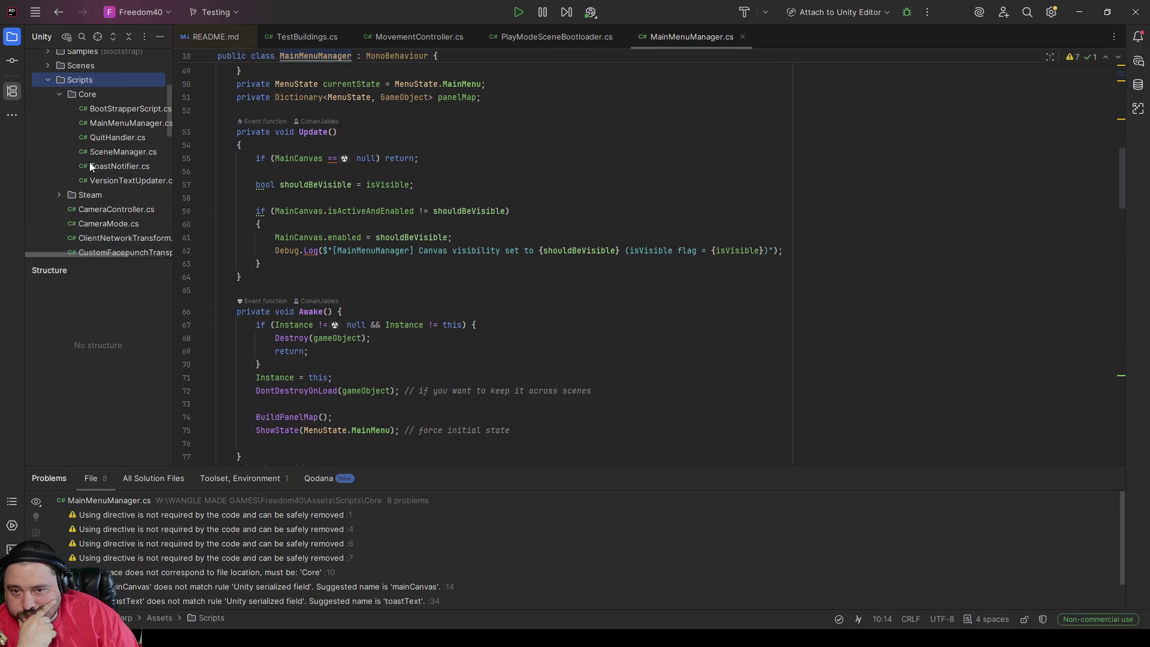
left_click_drag(77, 253, 85, 253)
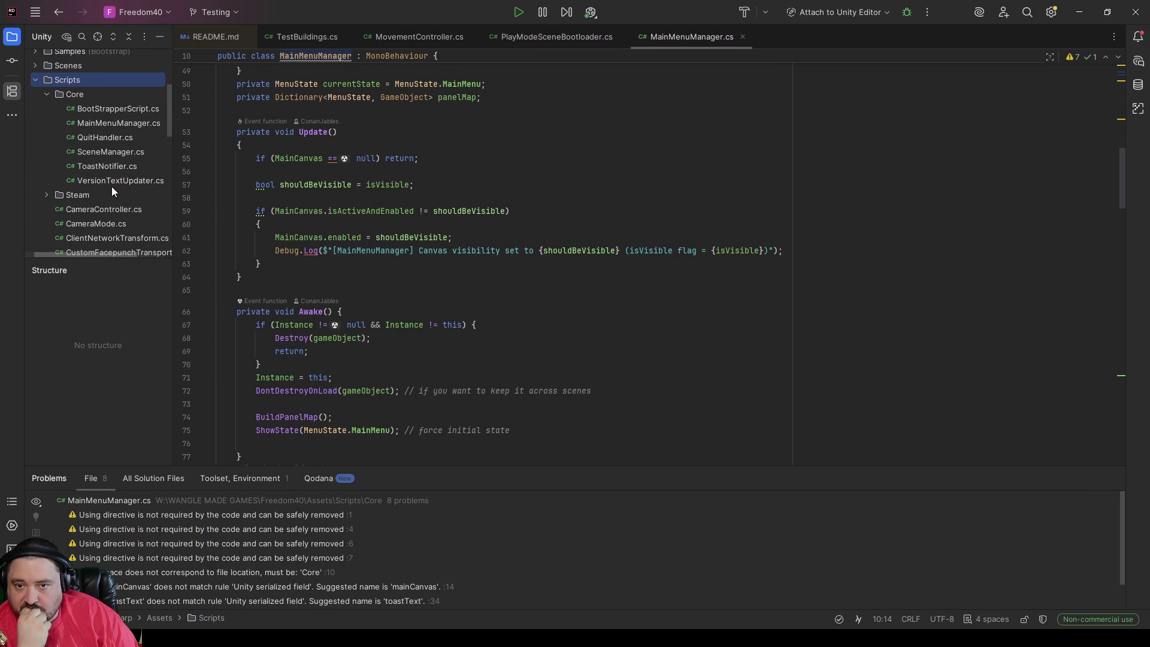
left_click(47, 94)
left_click(47, 109)
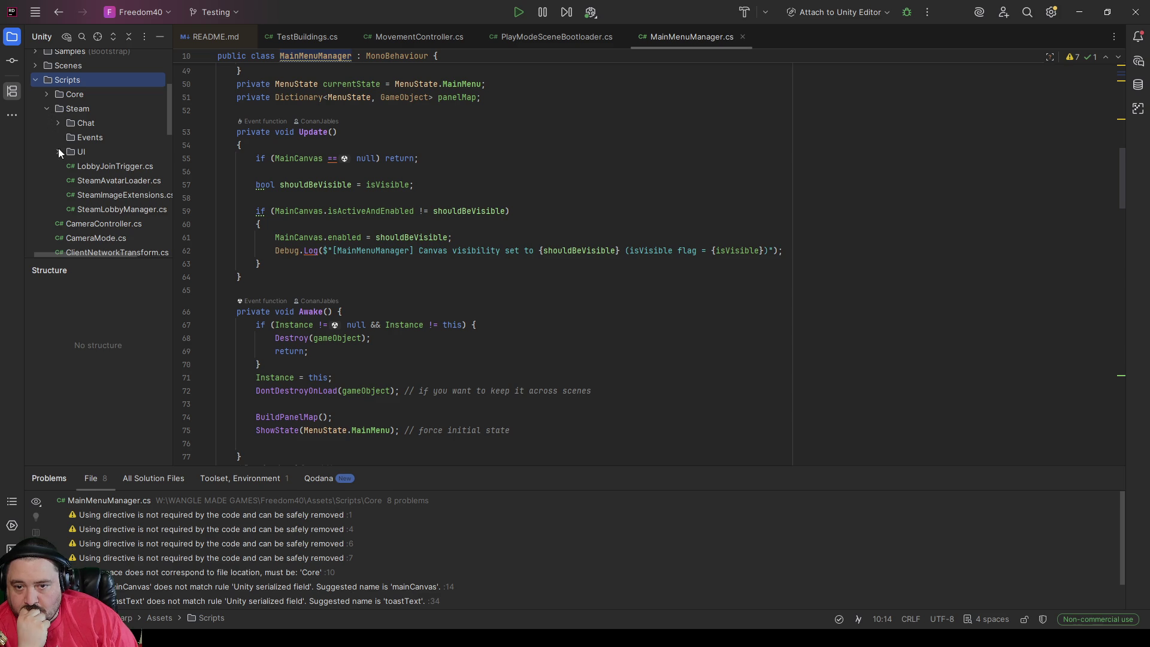
left_click(46, 108)
Step: Scroll through the Scripts files, then collapse Core and check inside the Steam folder
scroll(75, 206, "down", 5)
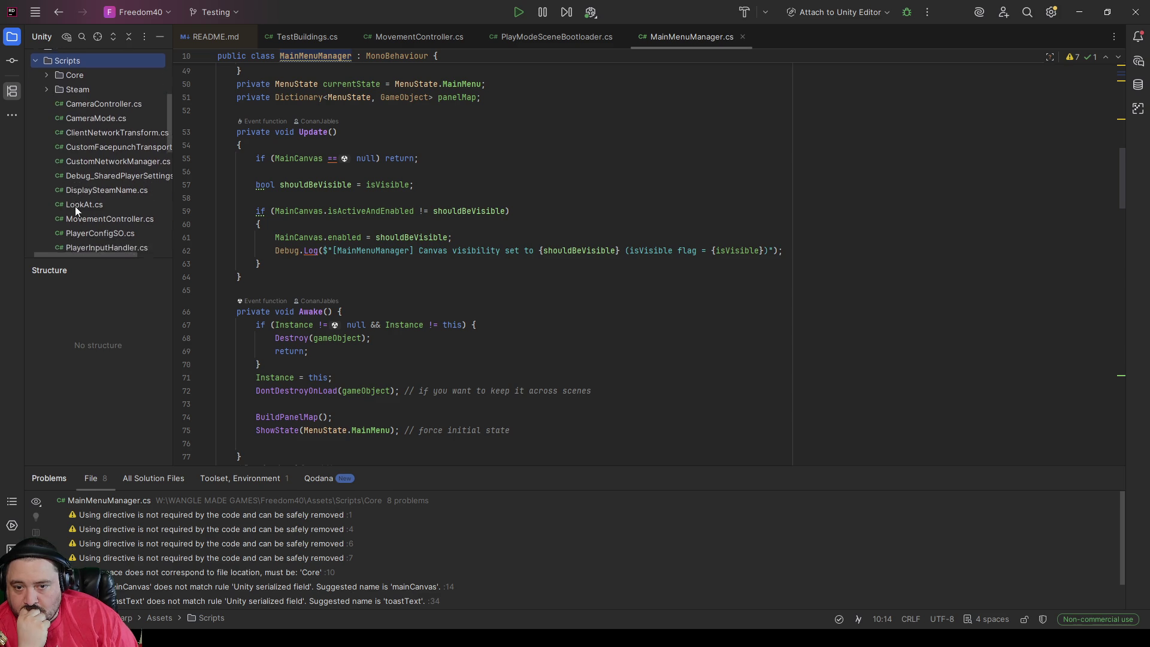
scroll(73, 153, "down", 2)
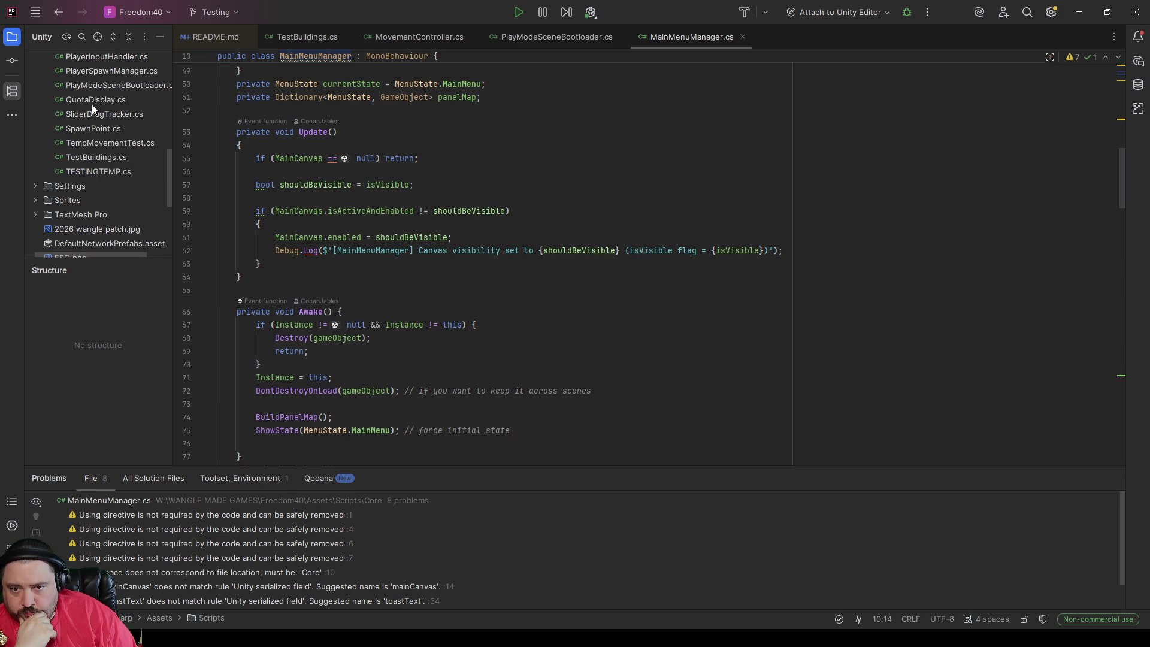
scroll(88, 156, "down", 4)
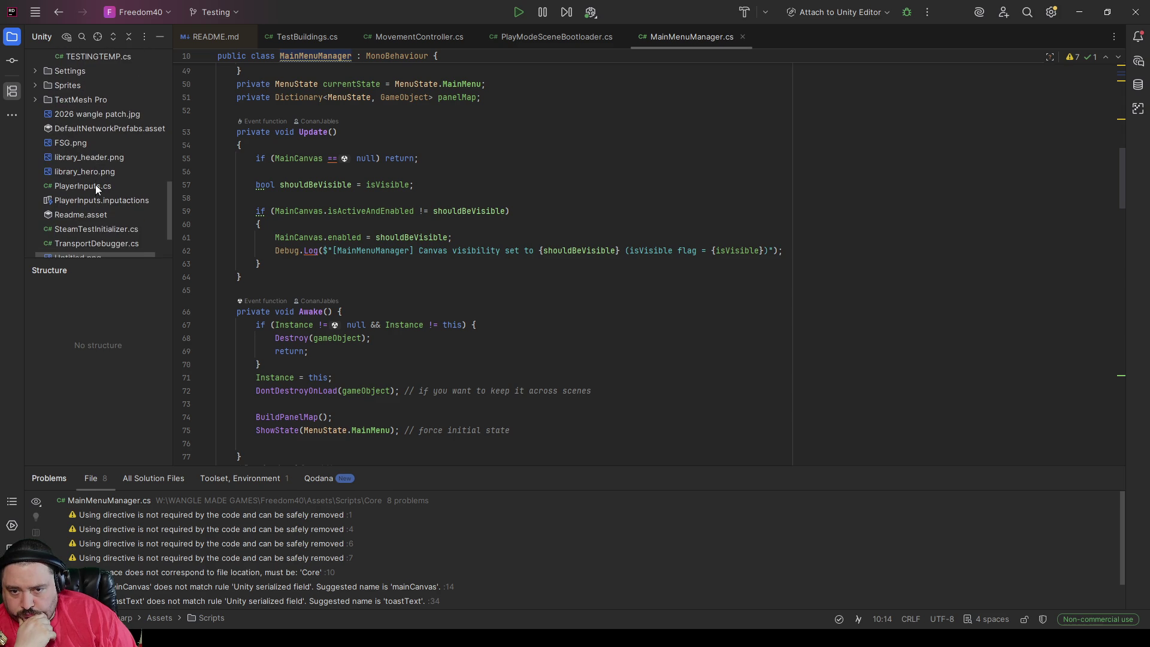
scroll(96, 185, "down", 2)
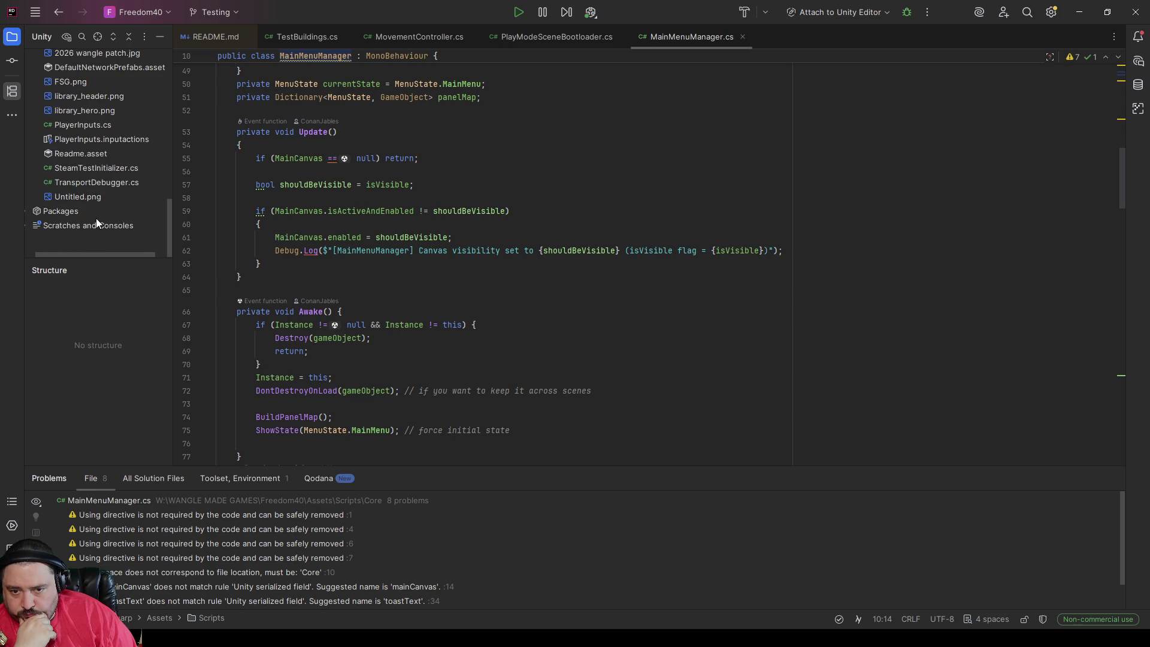
scroll(95, 210, "up", 4)
scroll(99, 218, "up", 8)
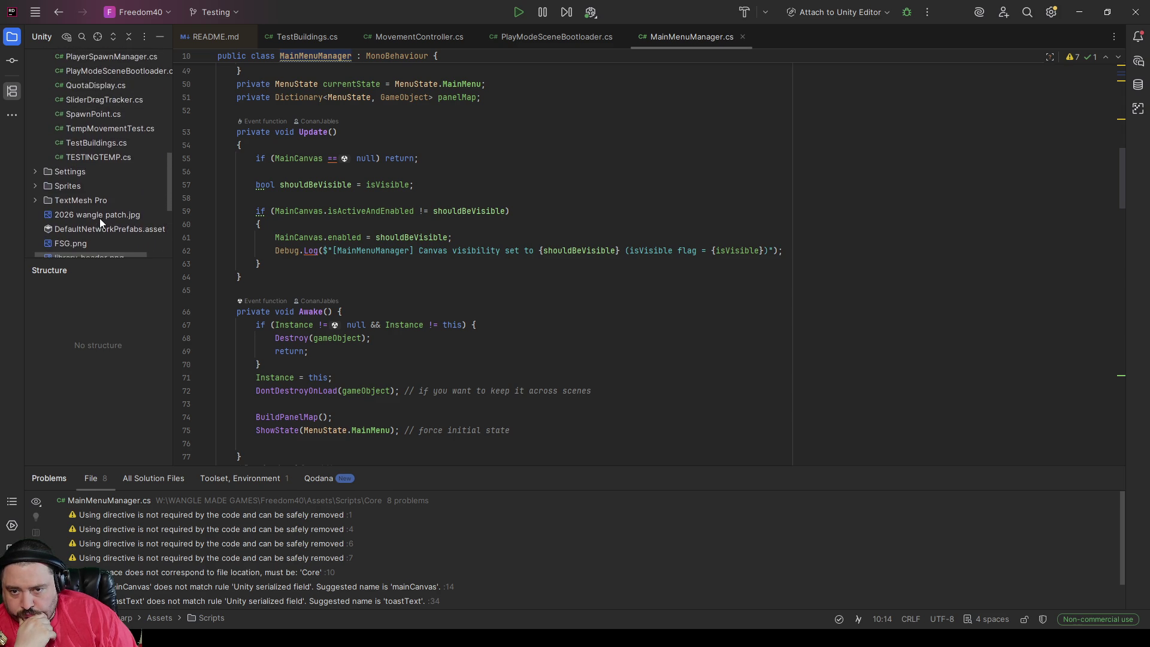
scroll(99, 210, "up", 5)
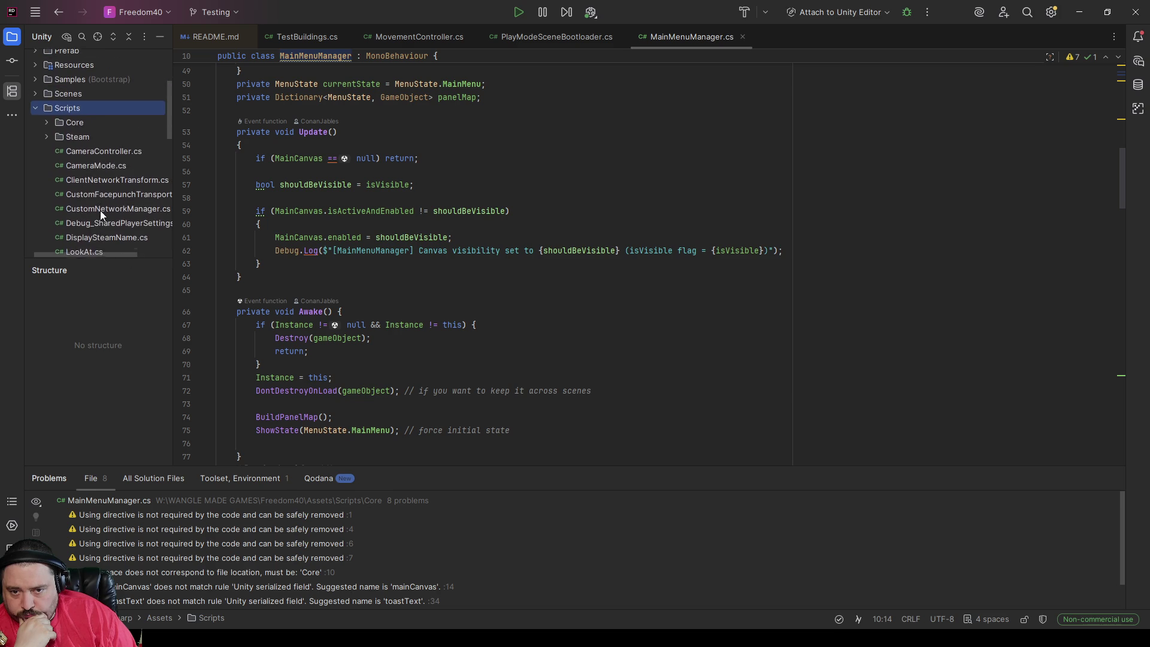
left_click(47, 128)
left_click(47, 142)
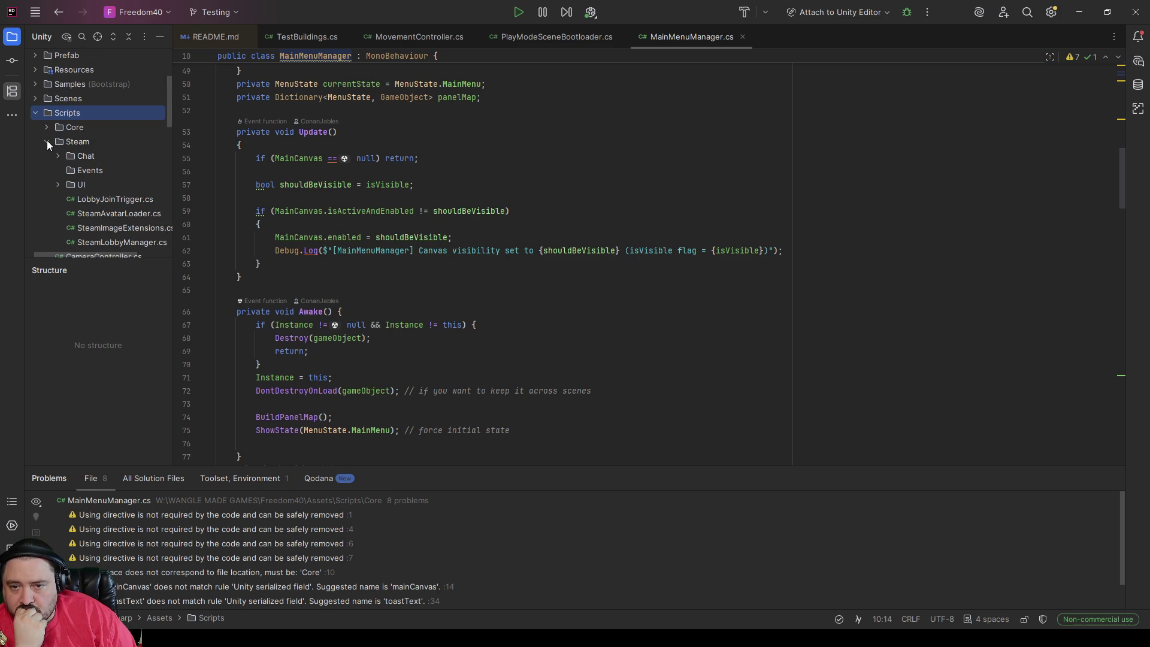
scroll(59, 159, "down", 1)
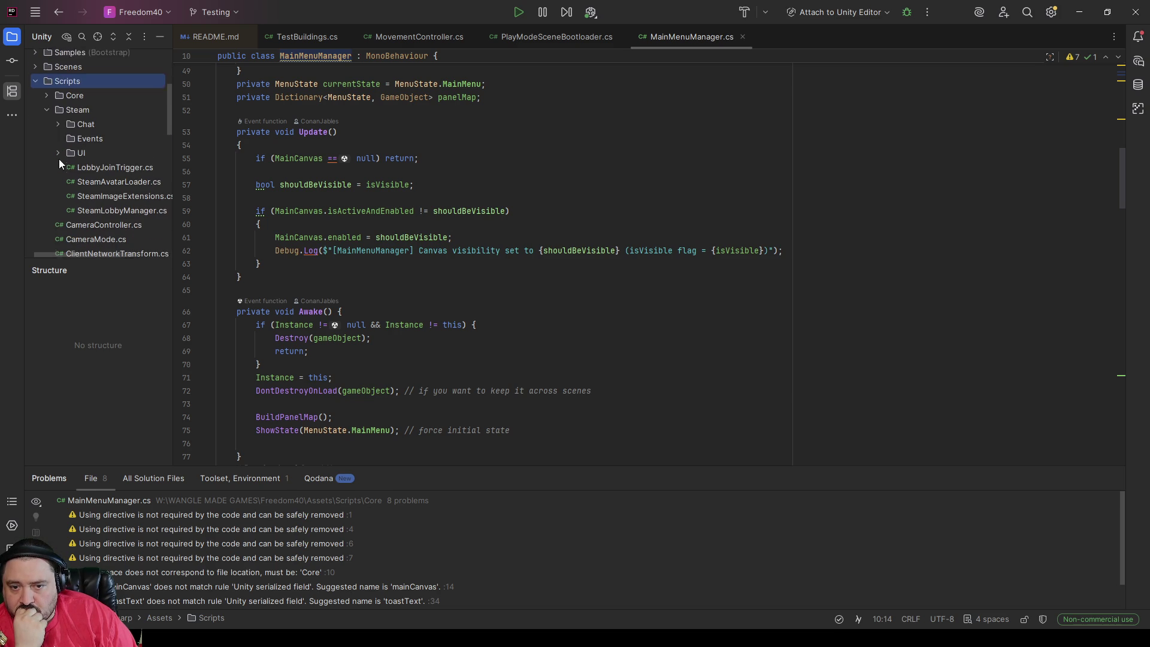
left_click(47, 99)
Step: Scroll down through the remaining files to Settings, Sprites and the asset files
scroll(99, 215, "down", 1)
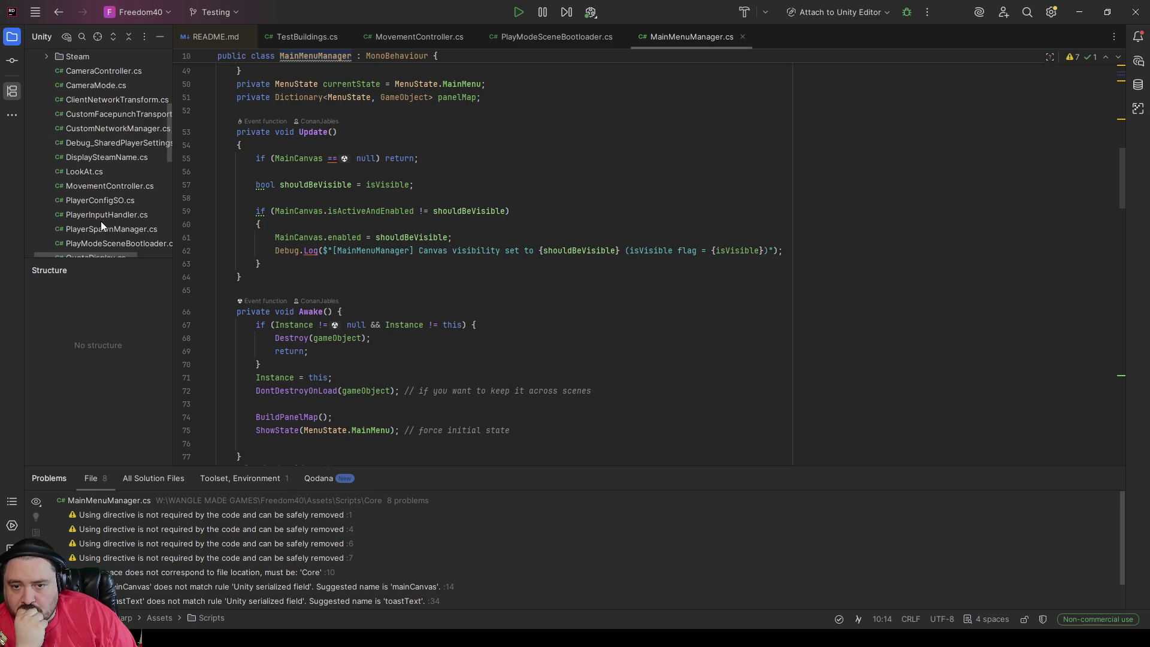
scroll(101, 223, "down", 1)
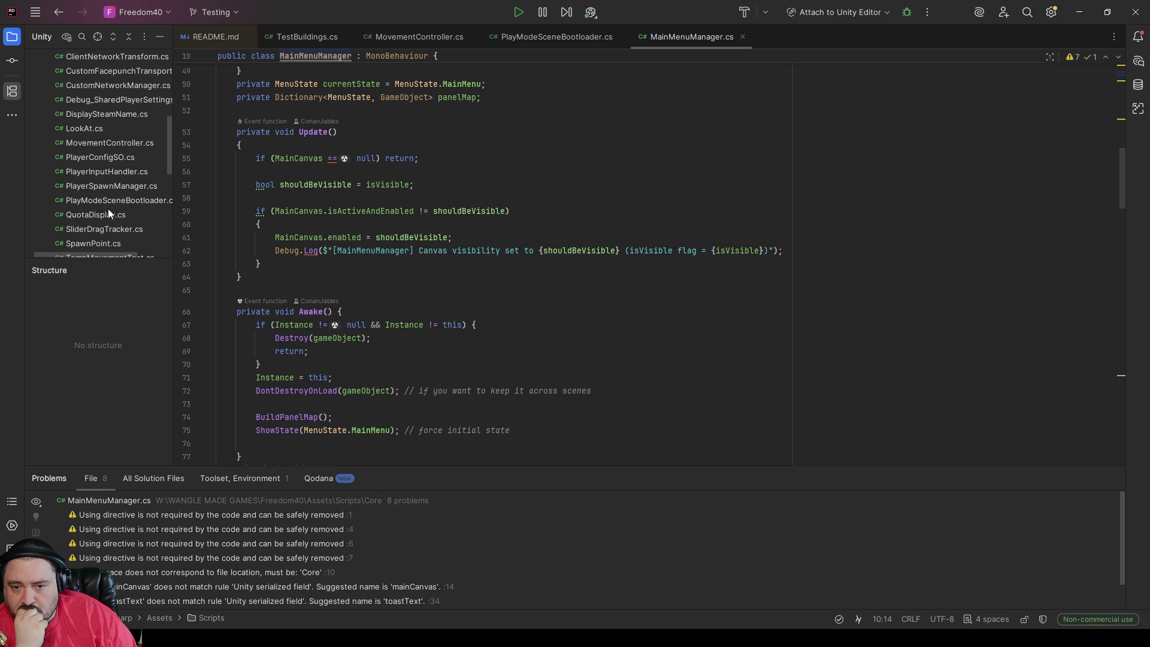
scroll(106, 213, "down", 1)
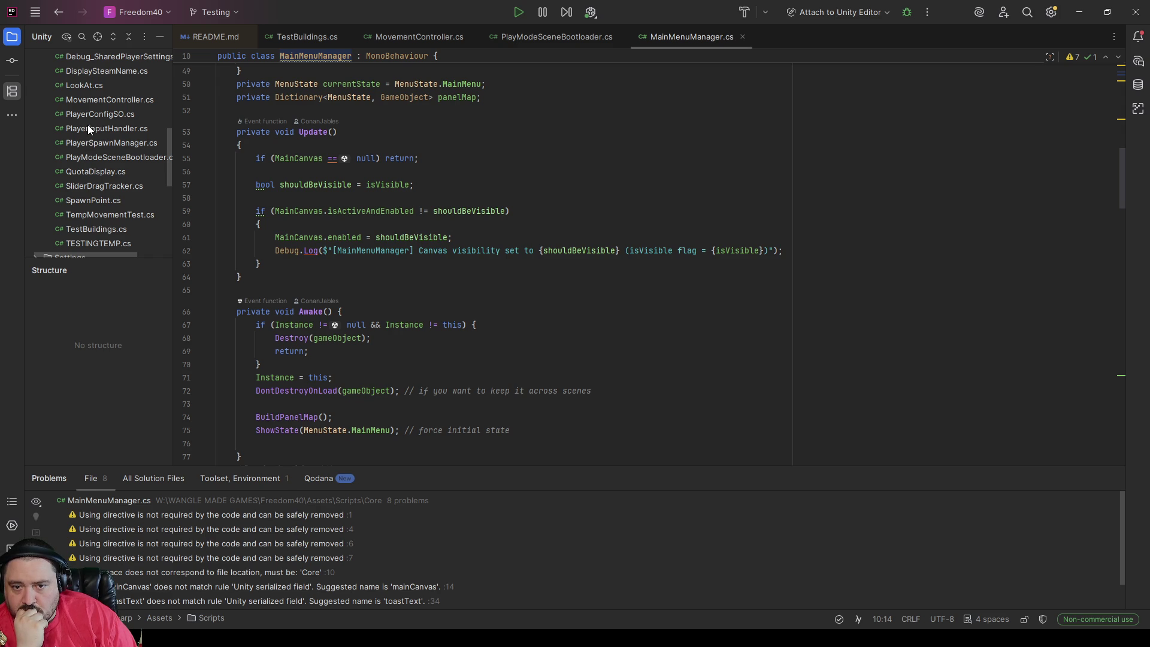
scroll(88, 169, "down", 1)
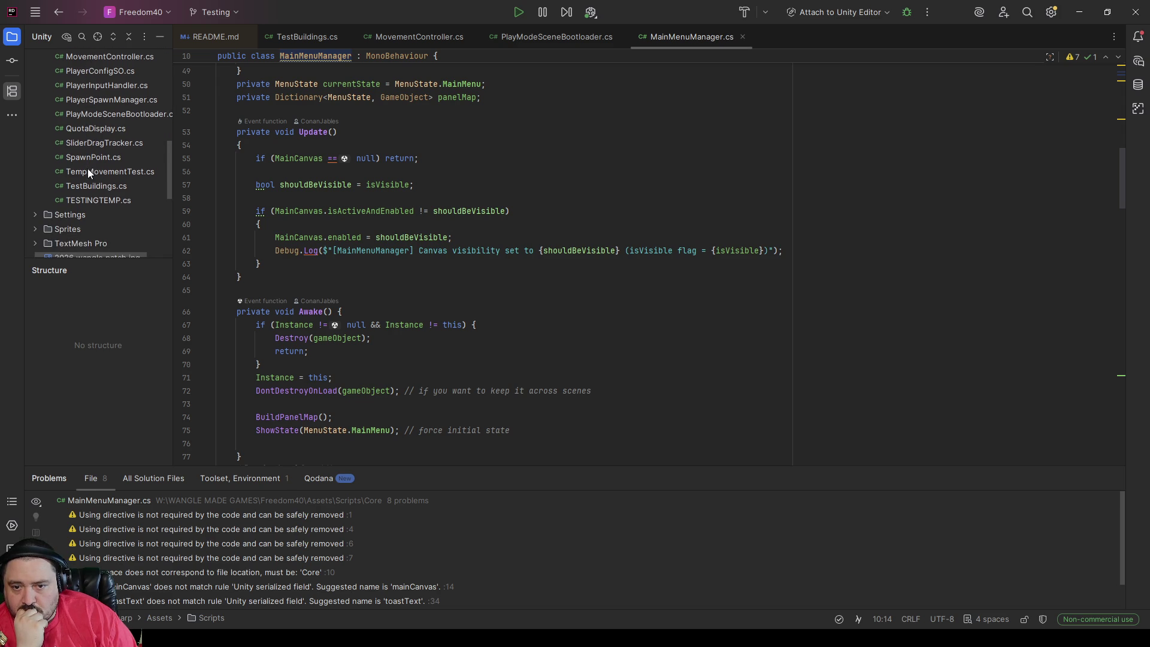
scroll(95, 200, "down", 1)
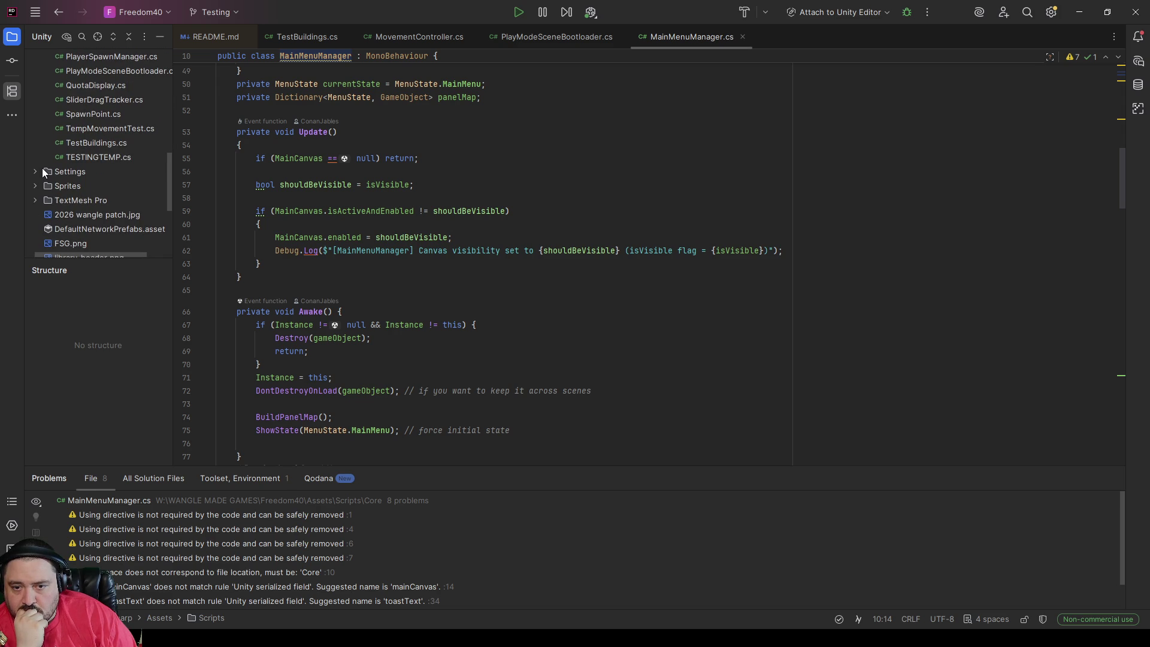
Step: In Unity, search the Project for 'score', preview ScoreManager, and open it in Rider
key("alt+Tab")
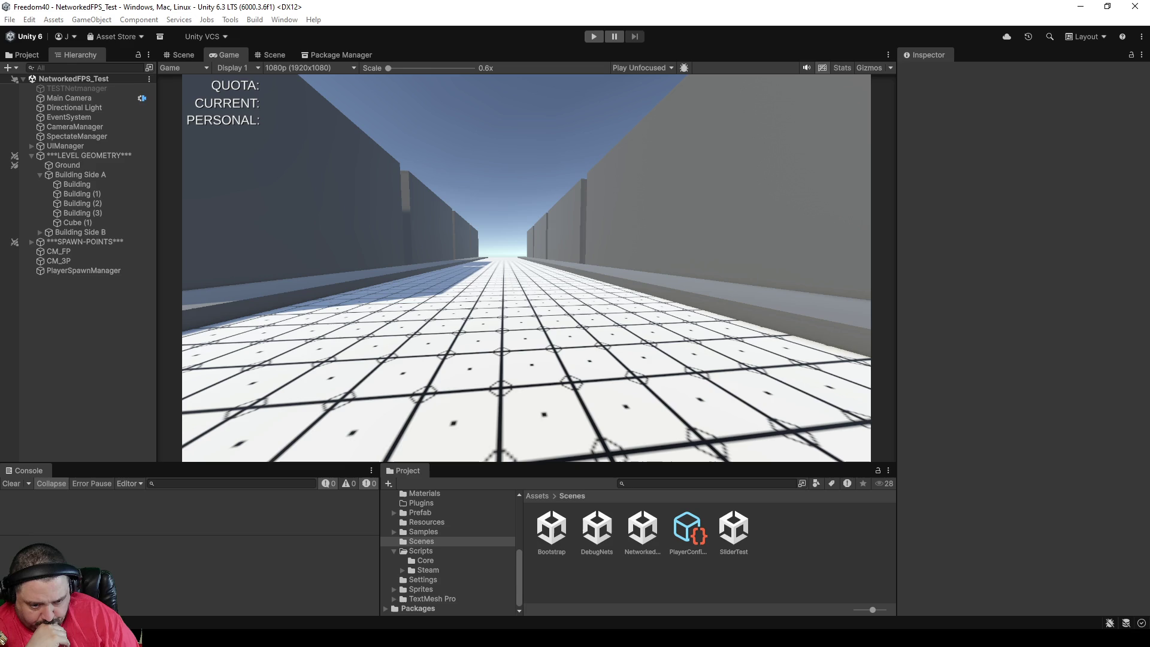
left_click(642, 484)
type("score")
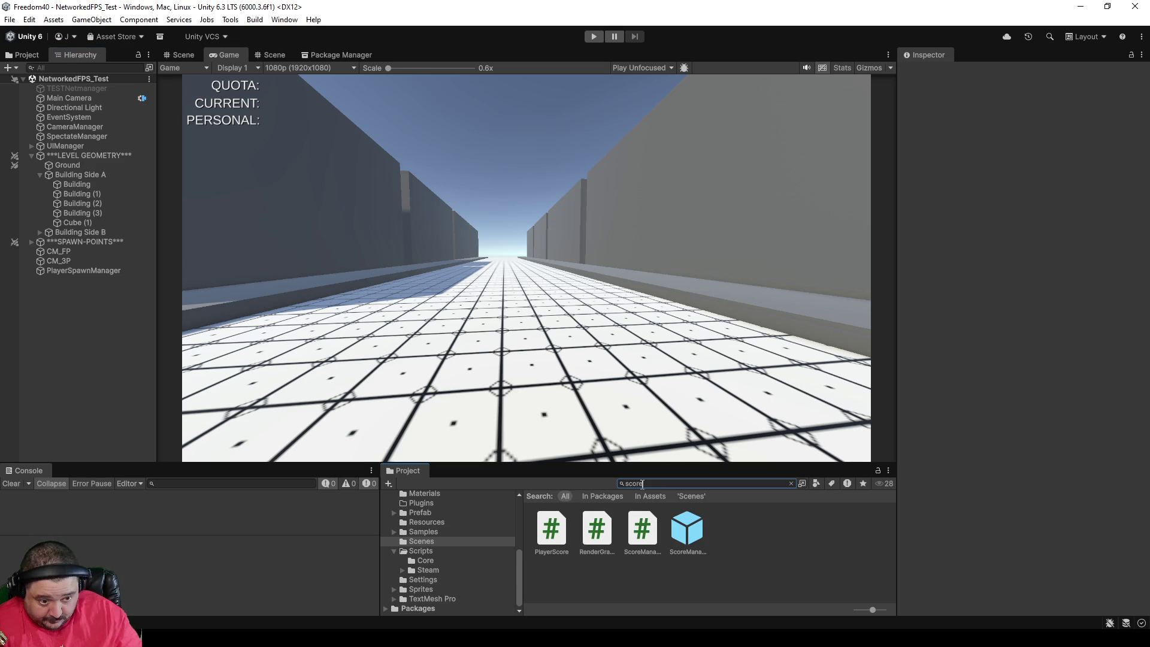
left_click(650, 541)
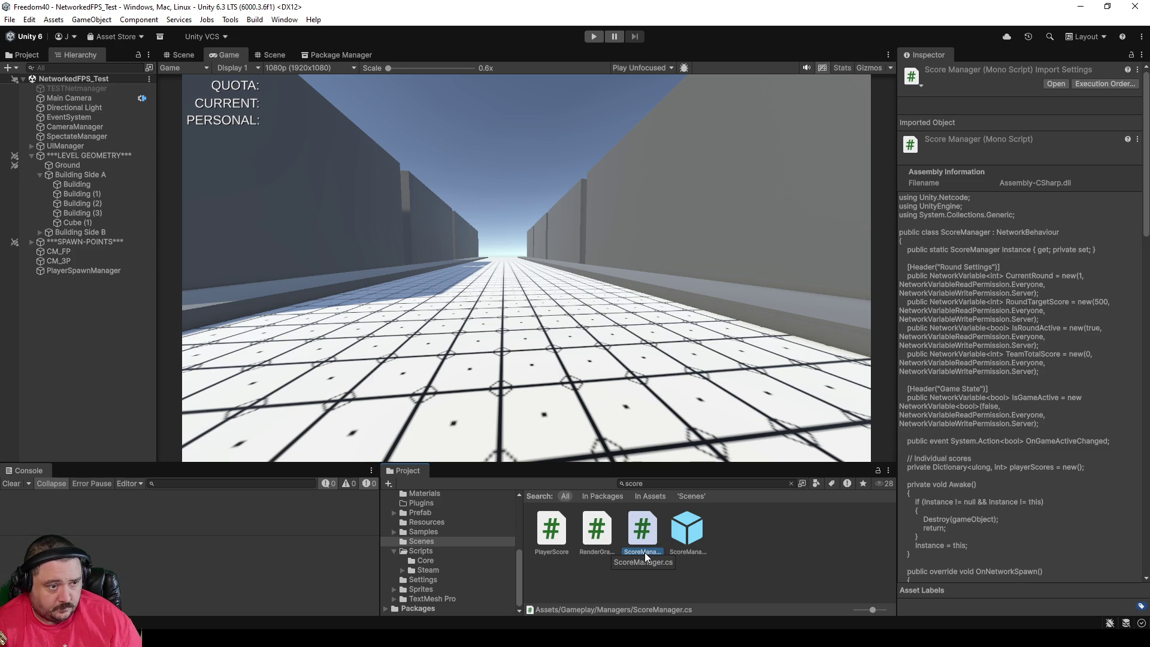
double_click(644, 552)
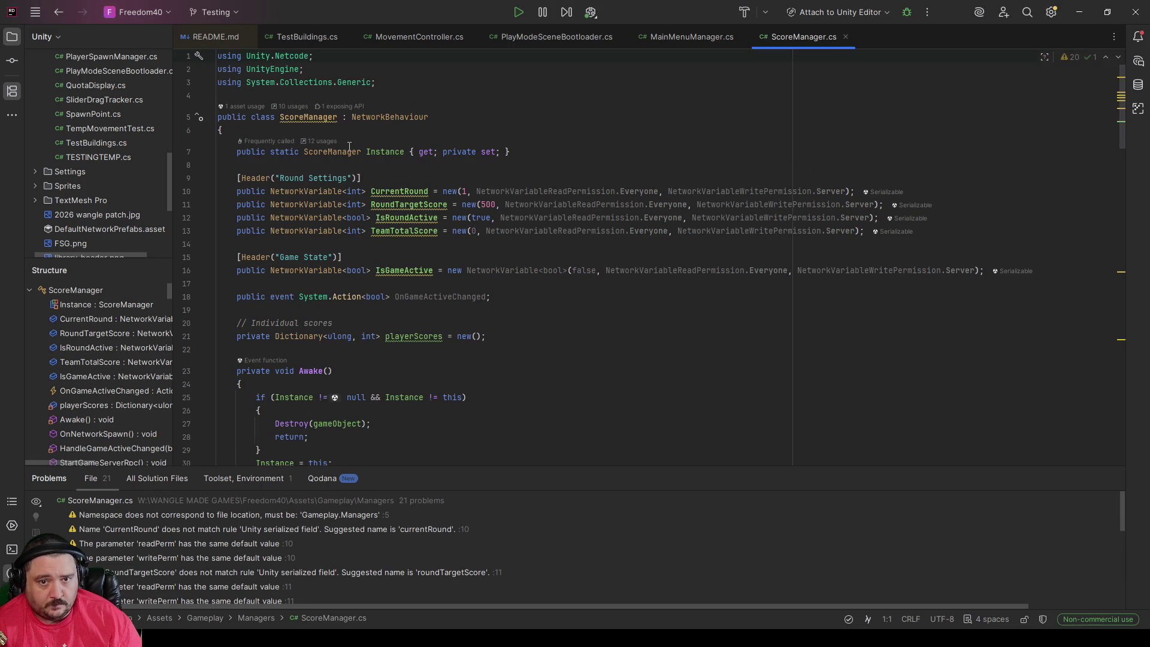
Step: Expand Assets > Gameplay > Managers and select ScoreManager.cs to list its members in Structure
scroll(97, 182, "up", 10)
scroll(51, 174, "up", 3)
left_click(39, 162)
scroll(48, 183, "down", 3)
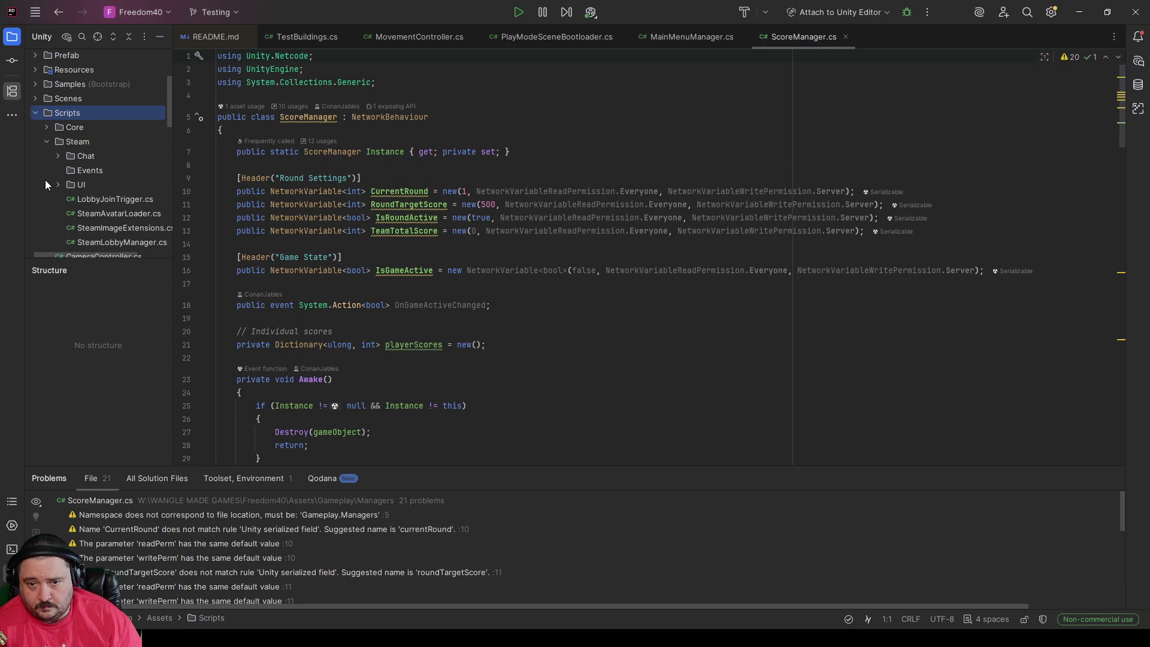
left_click(48, 127)
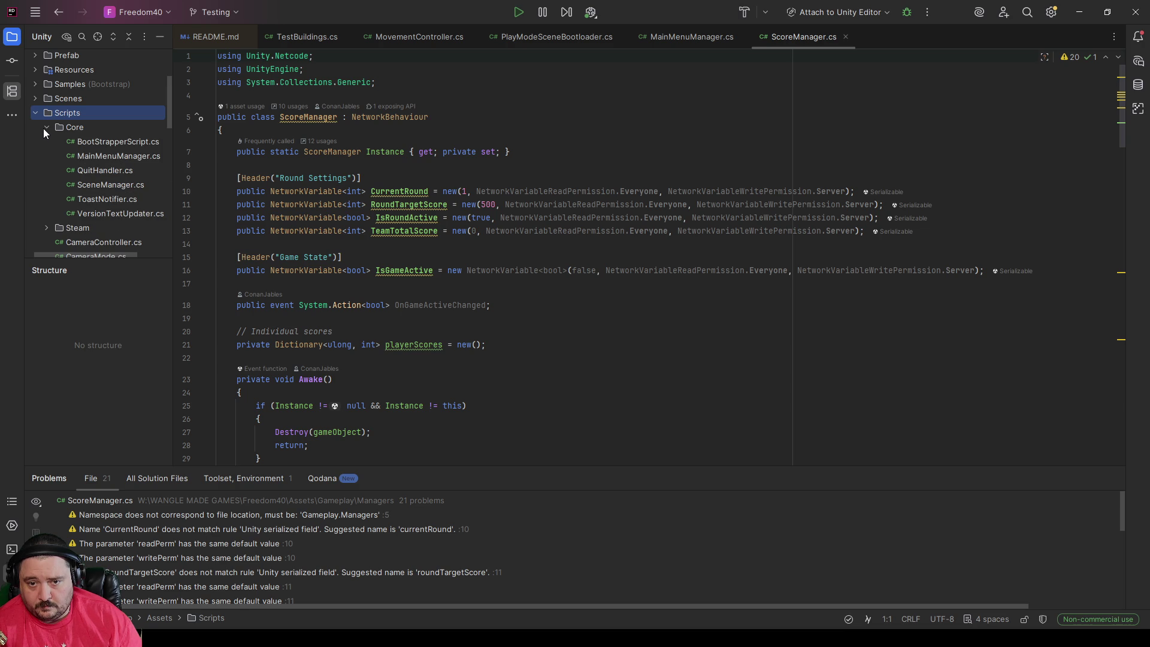
left_click(46, 127)
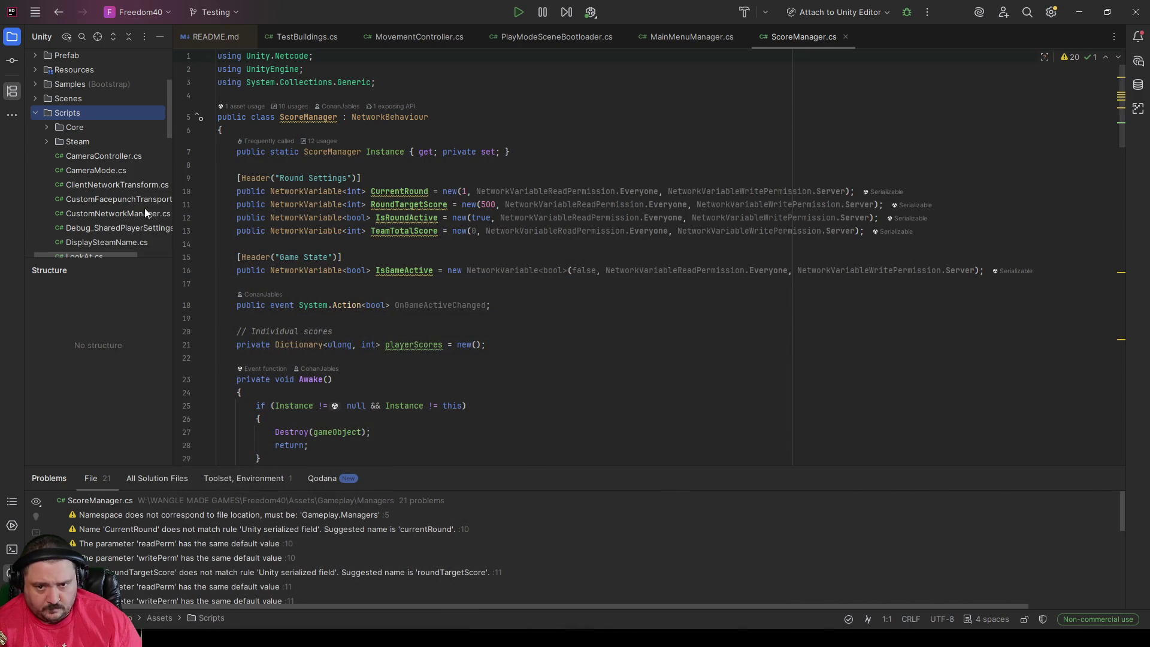
scroll(96, 151, "up", 3)
left_click(35, 116)
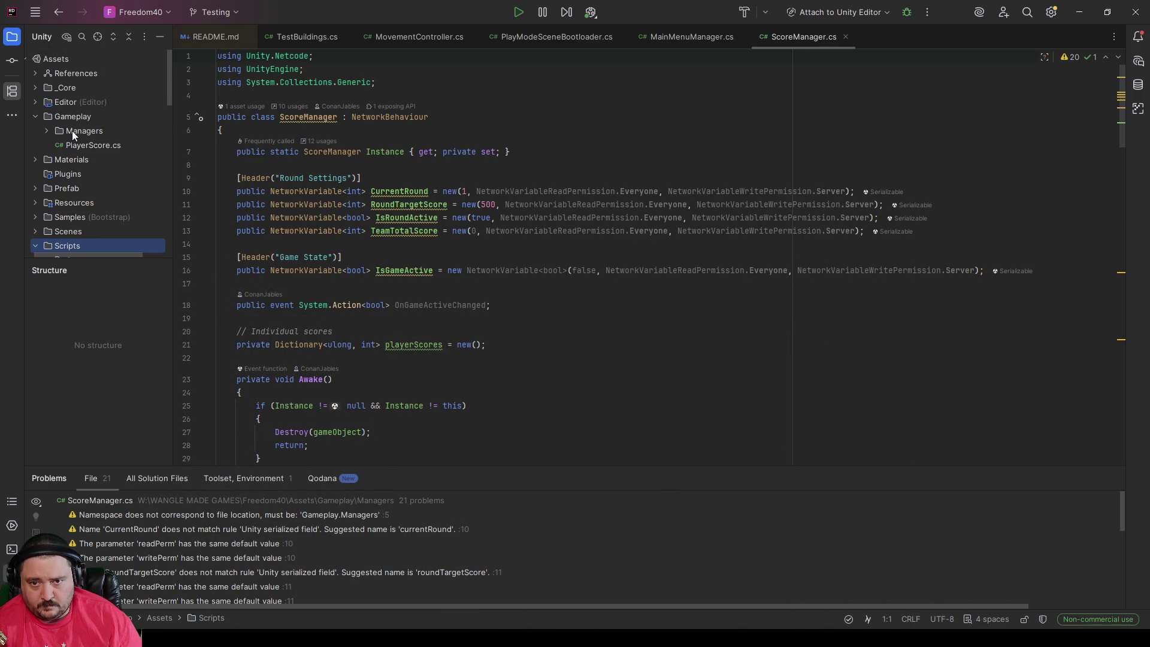
left_click(90, 148)
double_click(56, 131)
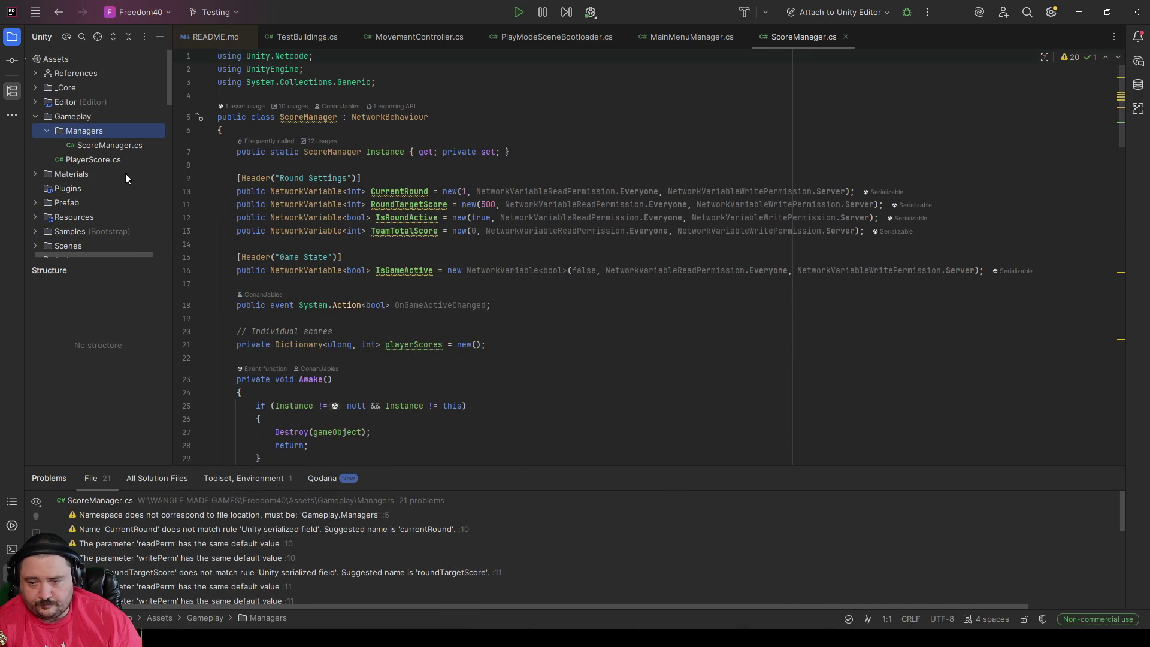
left_click(107, 145)
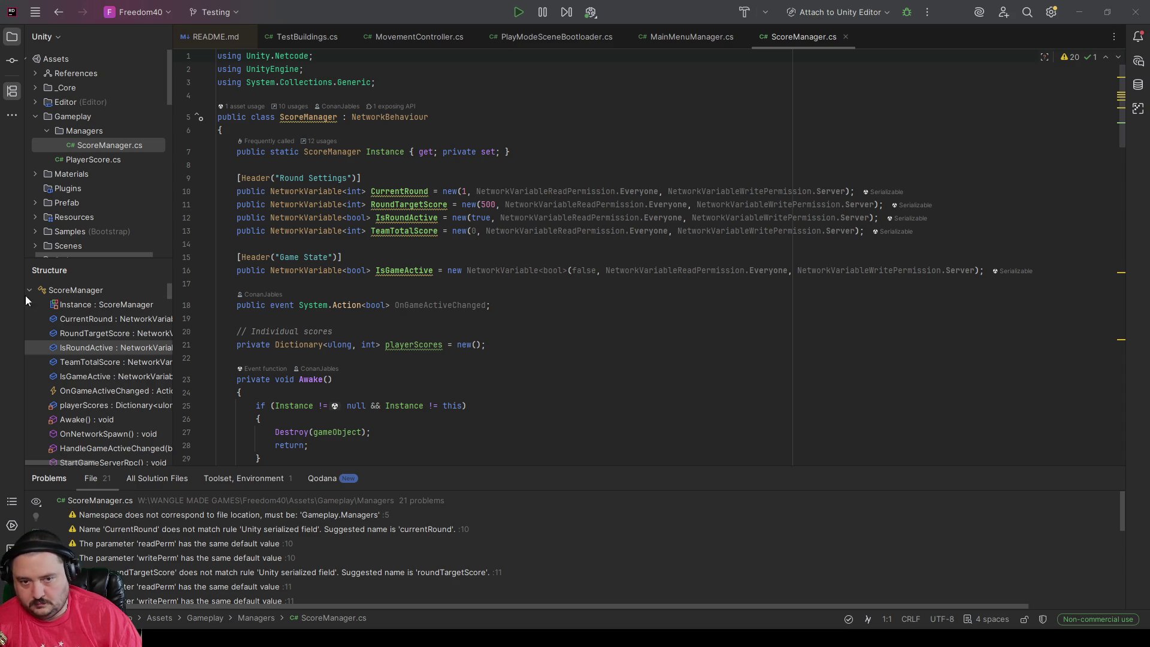
Step: Switch to MainMenuManager.cs, fold its Update method, and select the whole folded method
left_click(699, 36)
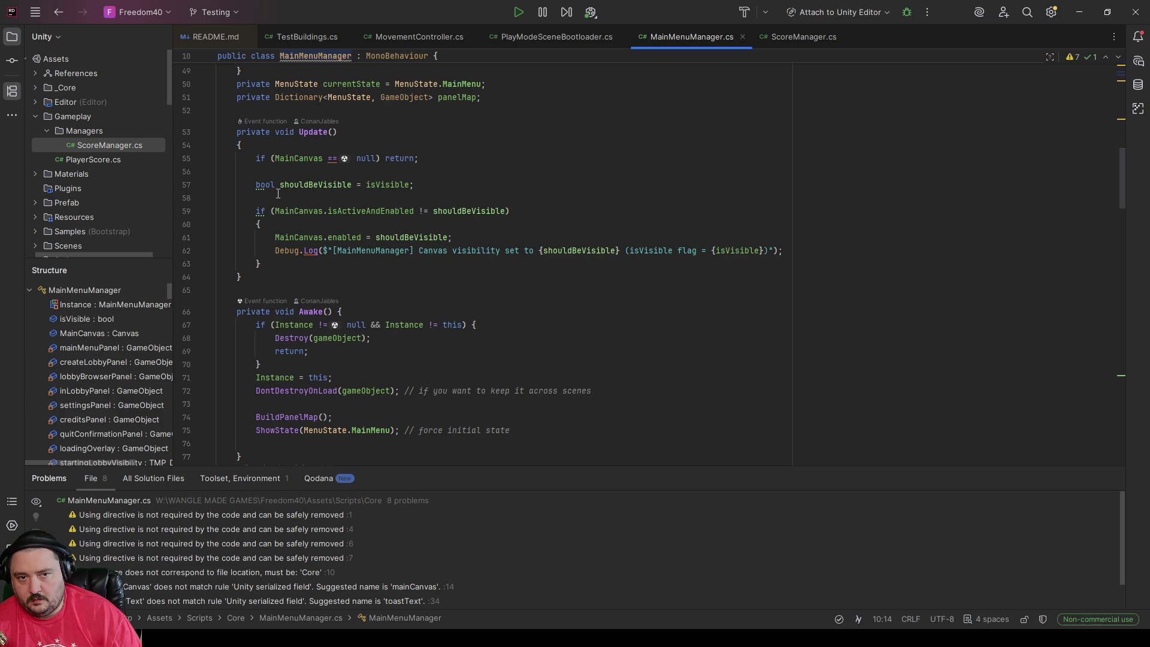
mouse_move(309, 180)
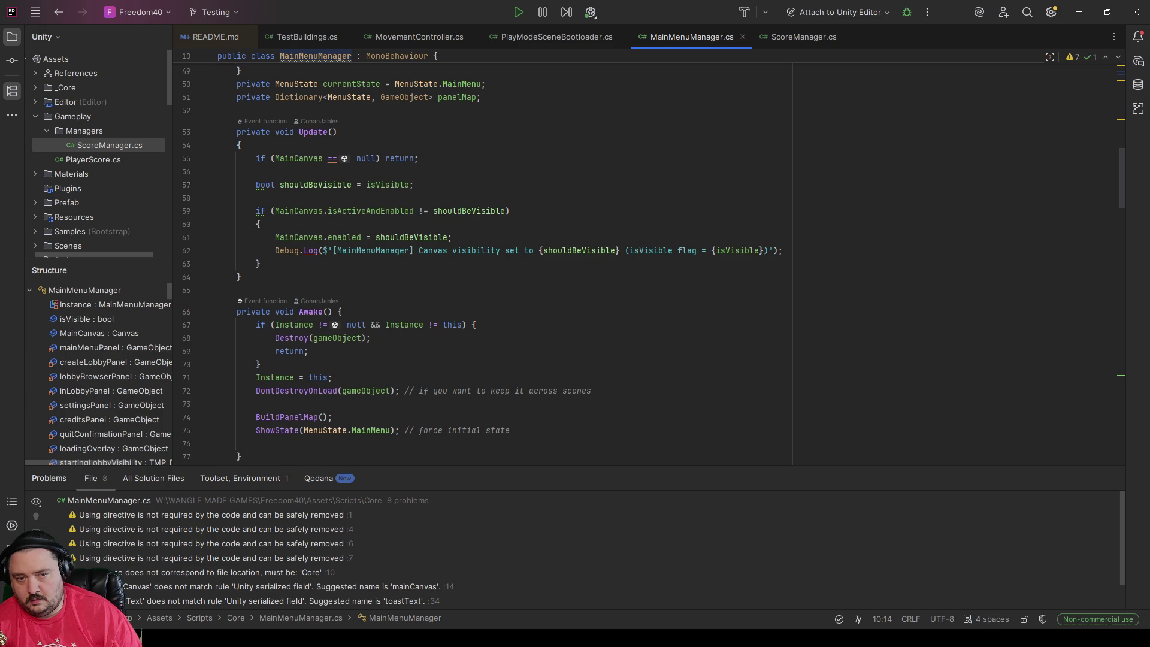
left_click(207, 131)
left_click(186, 132)
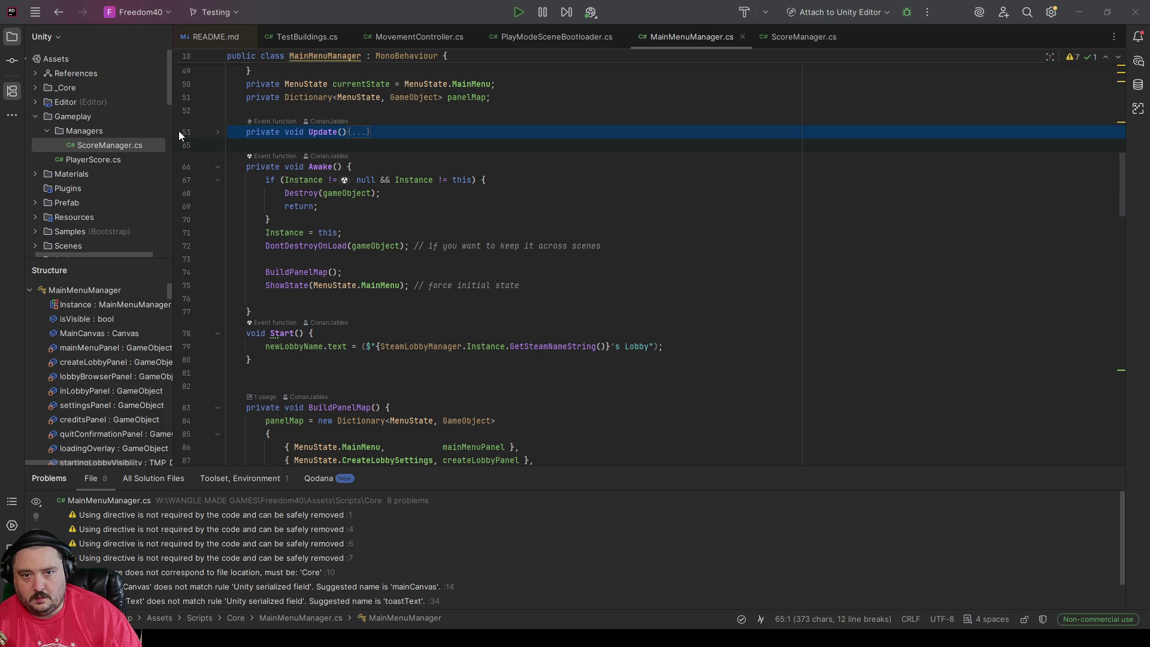
Step: Paste the new Update body syncing canvas enabled with isVisible, then return to ScoreManager.cs
type("private void Update() {     if (MainCanvas == null) return;      bool targetVisible = isVisible;      if (MainCanvas.enabled != targetVisible)     {         MainCanvas.enabled = targetVisible;         Debug.Log($\"[MainMenuManager] Canvas visibility forced to {targetVisible} (isVisible flag = {isVisible})\");     } }")
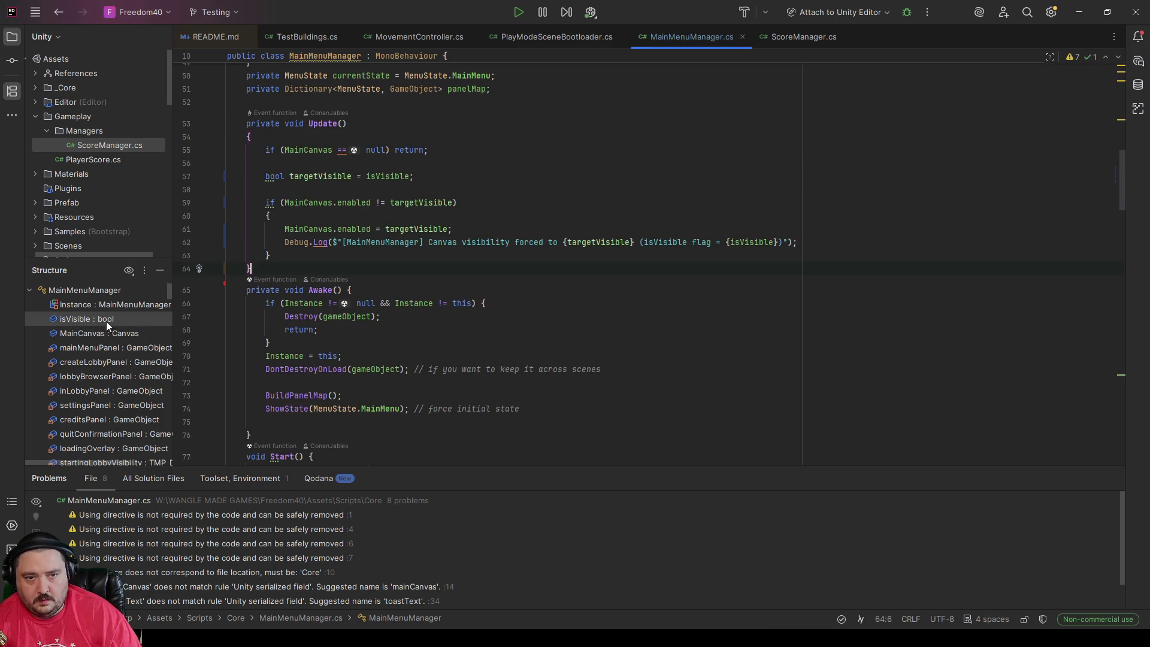
key("alt+Tab")
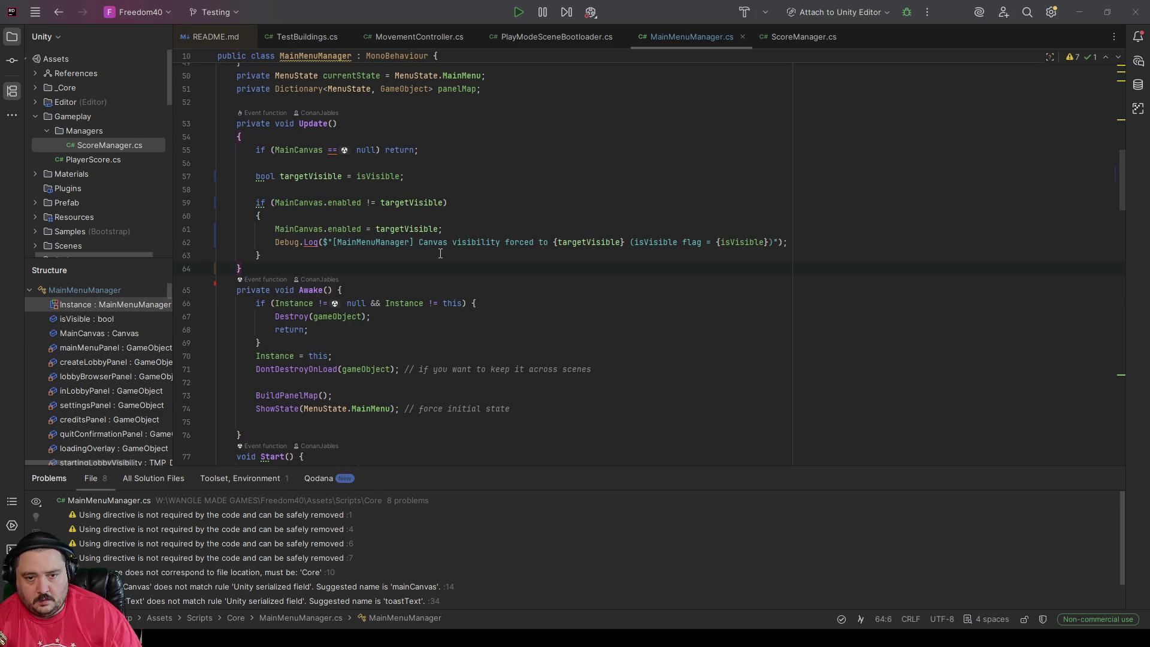
left_click(806, 38)
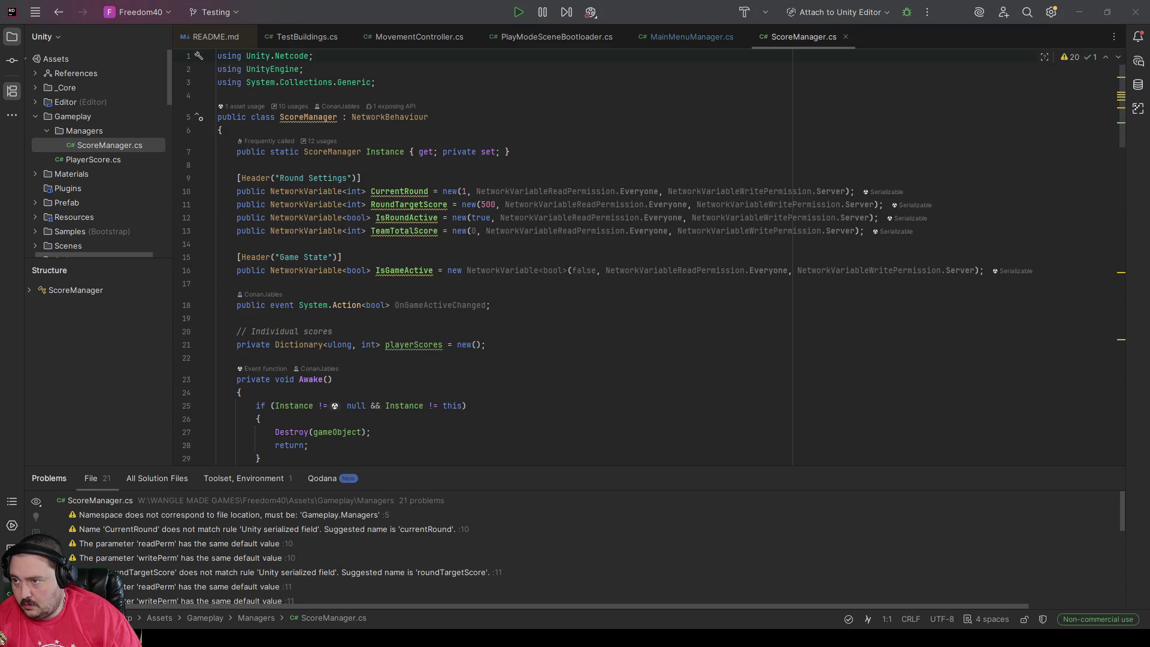
Step: In ScoreManager.cs, jump to the HandleGameActiveChanged method through the Structure outline
left_click(693, 40)
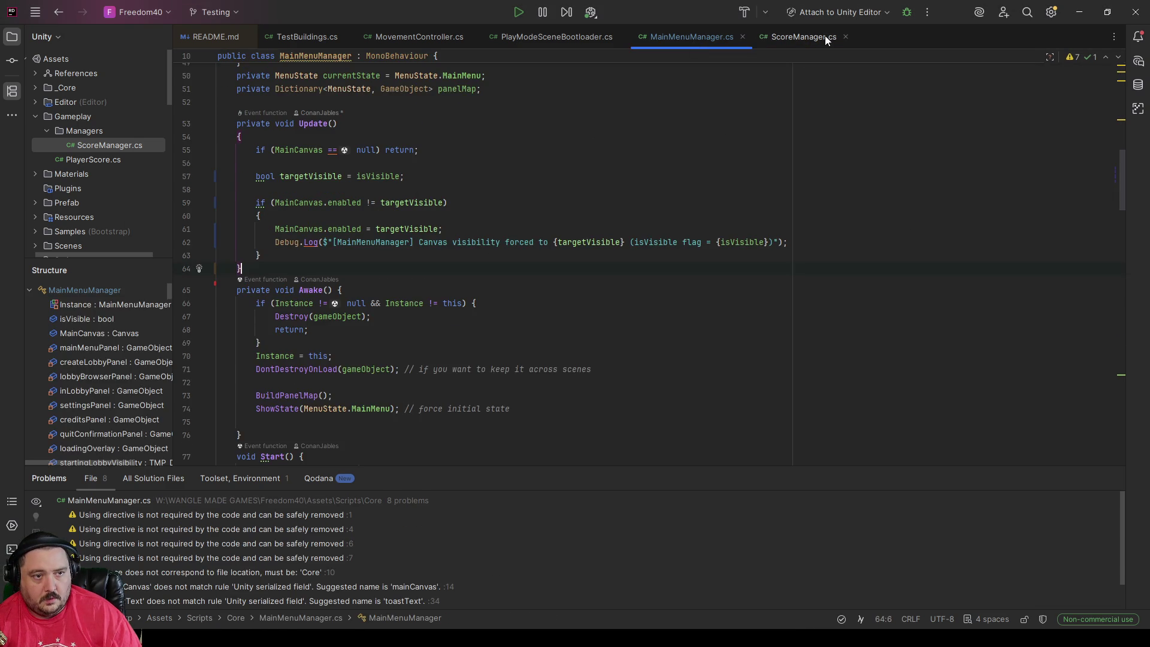
left_click(806, 38)
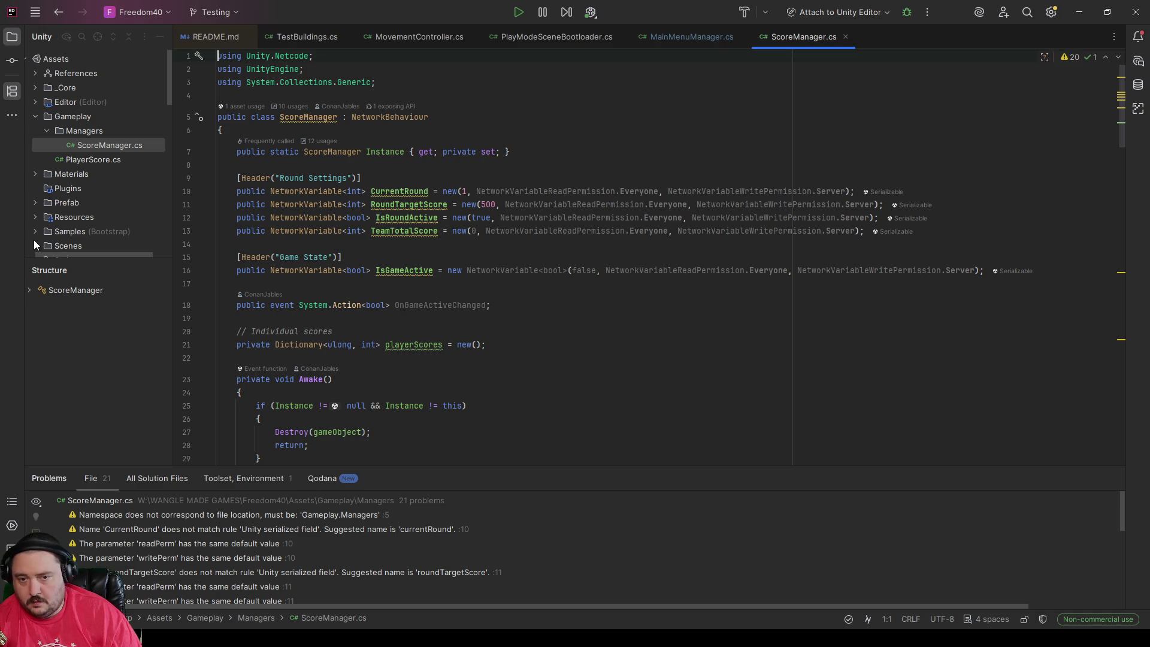
double_click(59, 294)
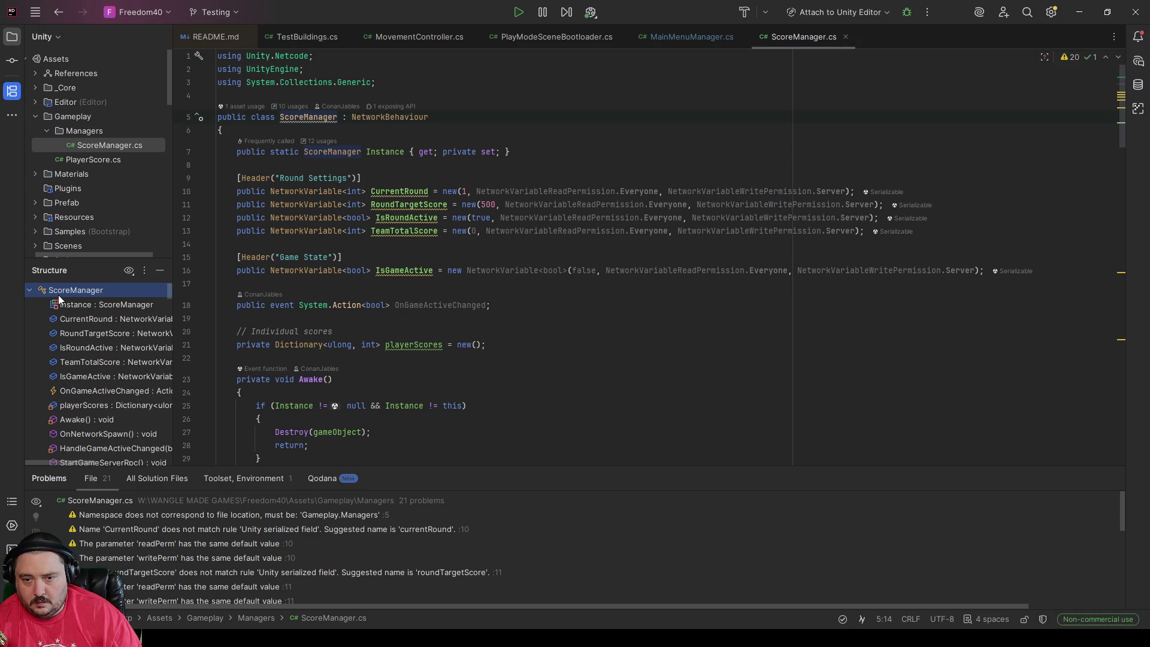
left_click(77, 448)
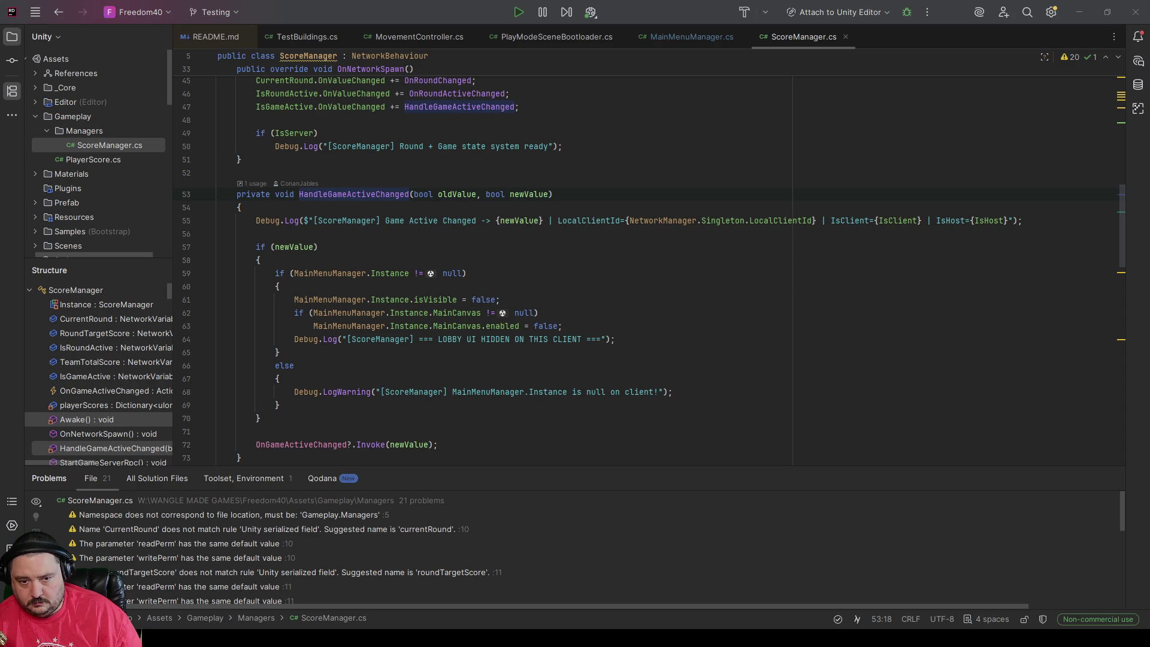
scroll(316, 365, "down", 1)
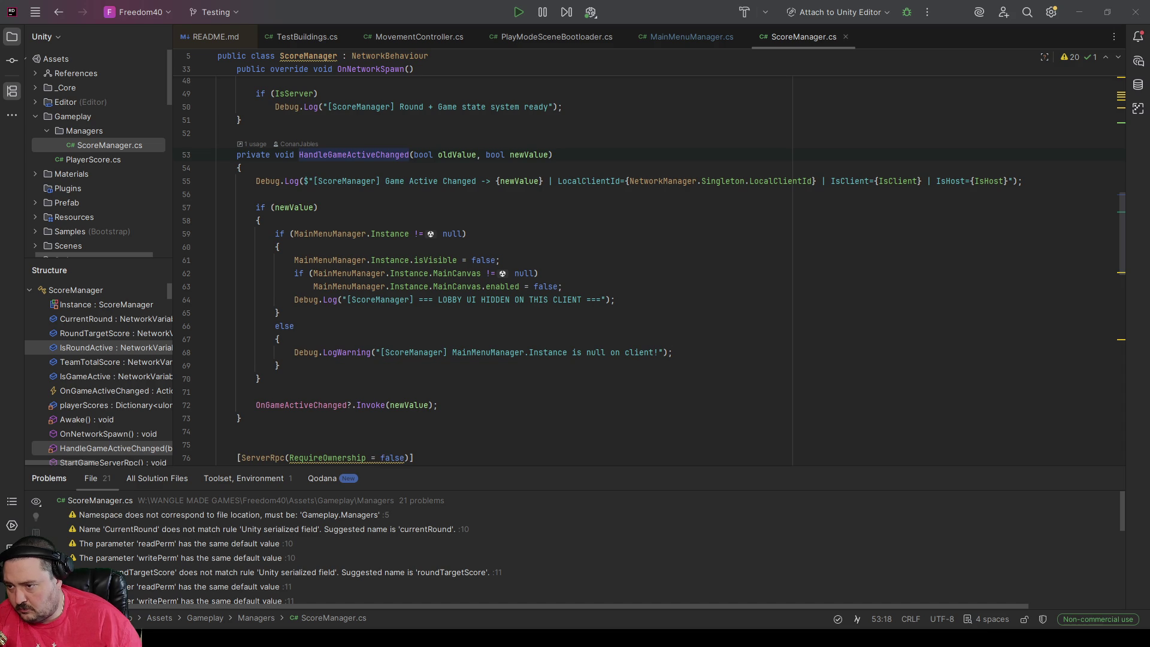
mouse_move(687, 319)
left_mouse_down()
mouse_move(539, 264)
mouse_move(722, 254)
left_mouse_up()
left_click(722, 273)
mouse_move(1116, 239)
left_mouse_down()
mouse_move(1121, 339)
mouse_move(1117, 301)
left_mouse_up()
scroll(1084, 104, "up", 1)
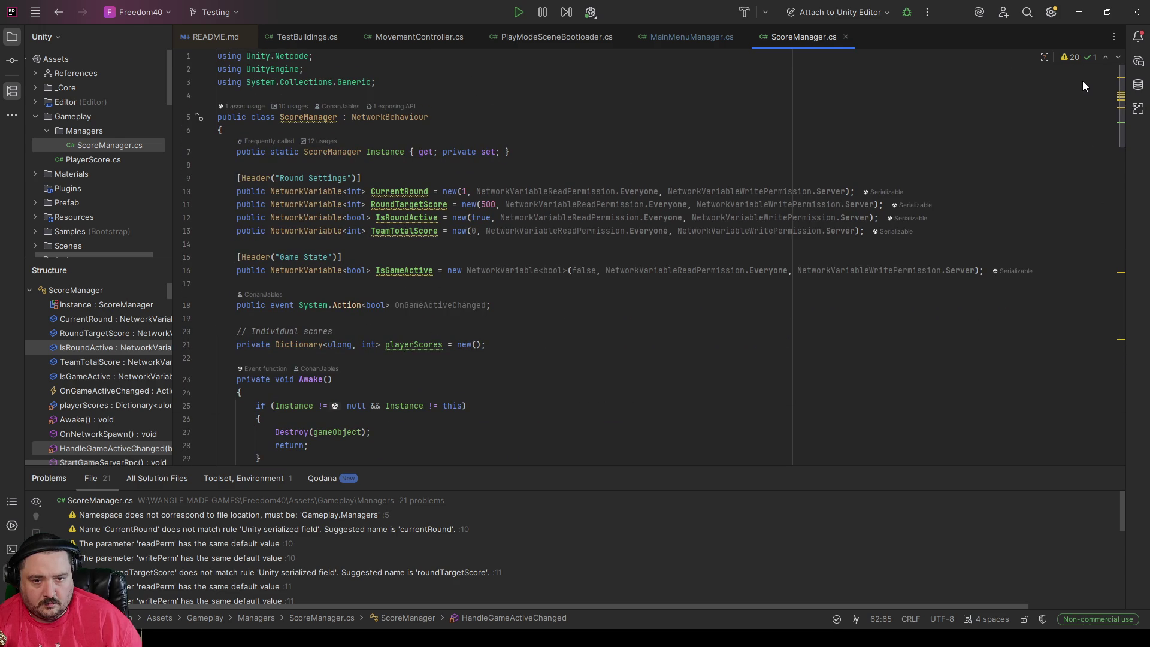
scroll(1083, 86, "down", 3)
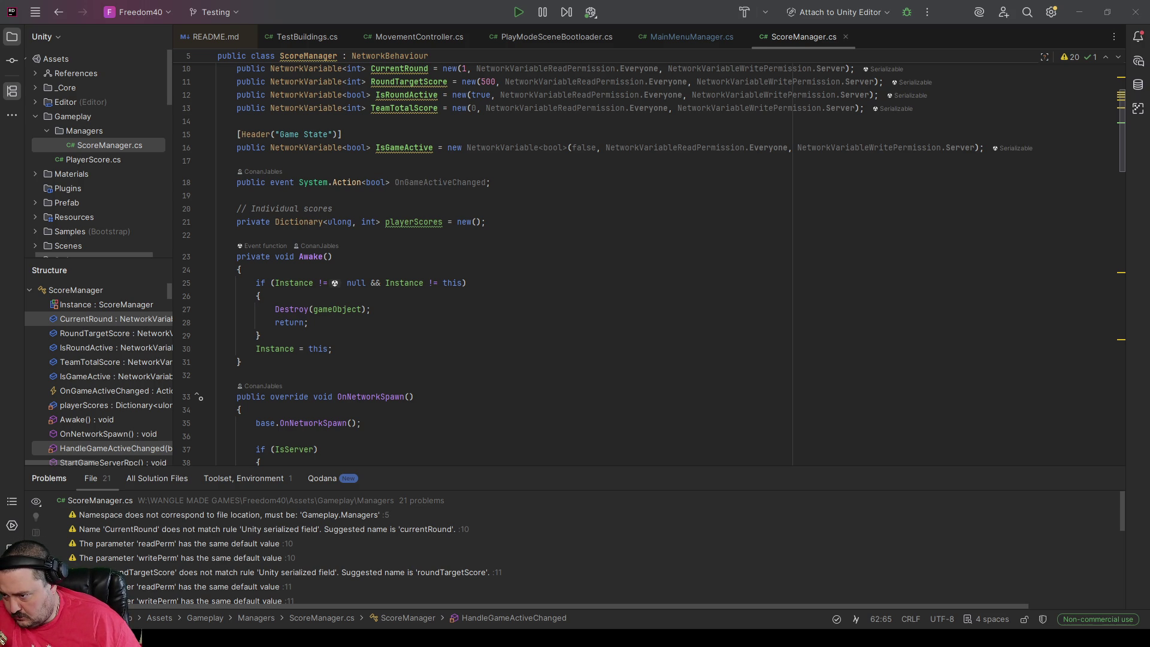
scroll(466, 336, "up", 3)
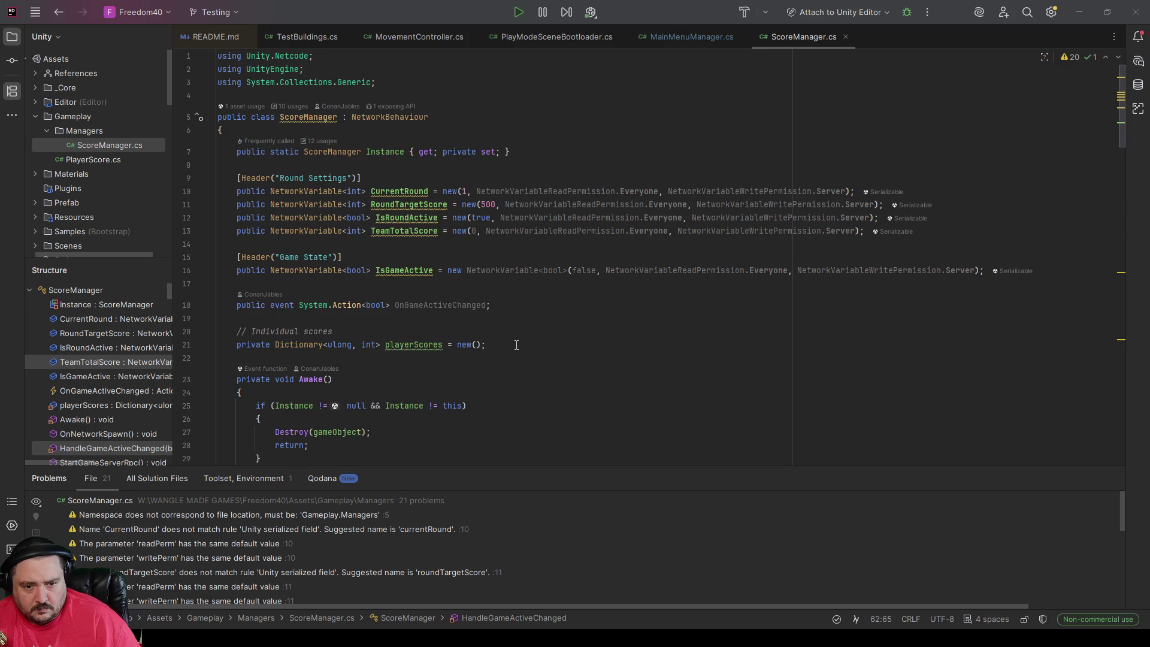
scroll(516, 345, "down", 3)
scroll(542, 354, "down", 3)
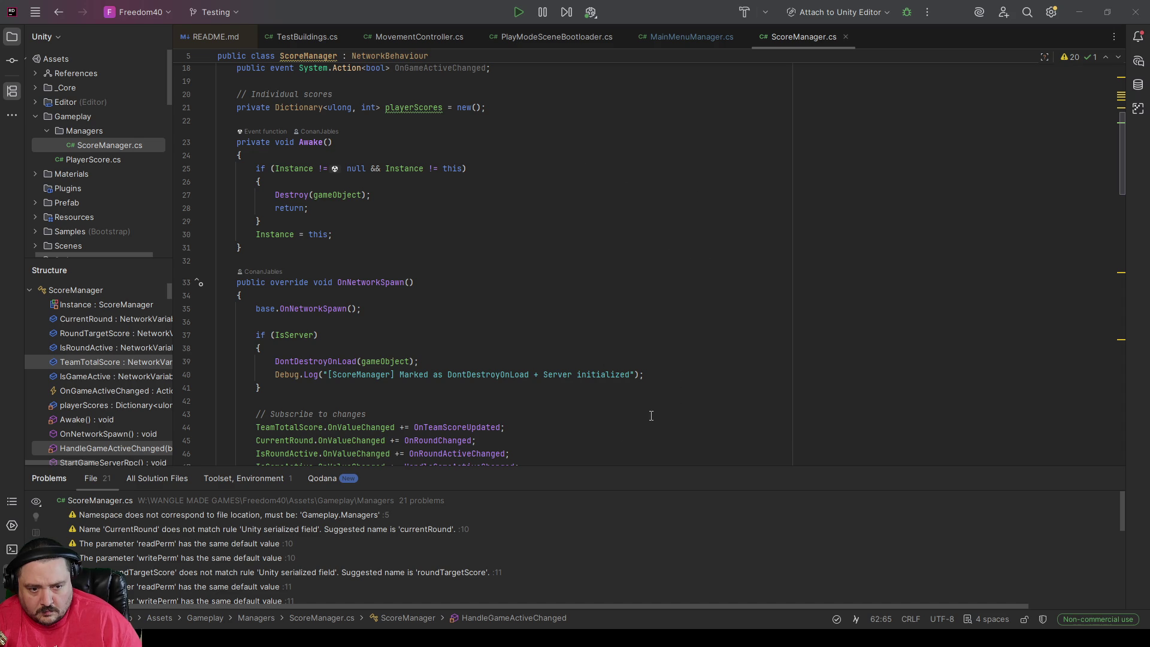
left_click(106, 304)
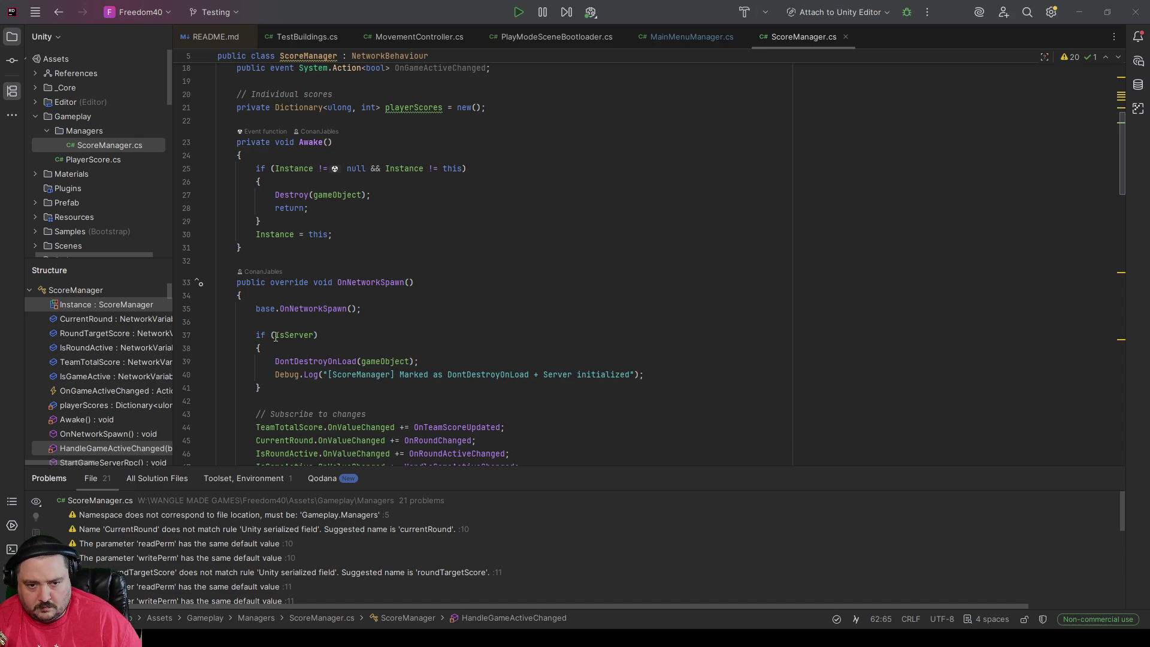
left_click(258, 341)
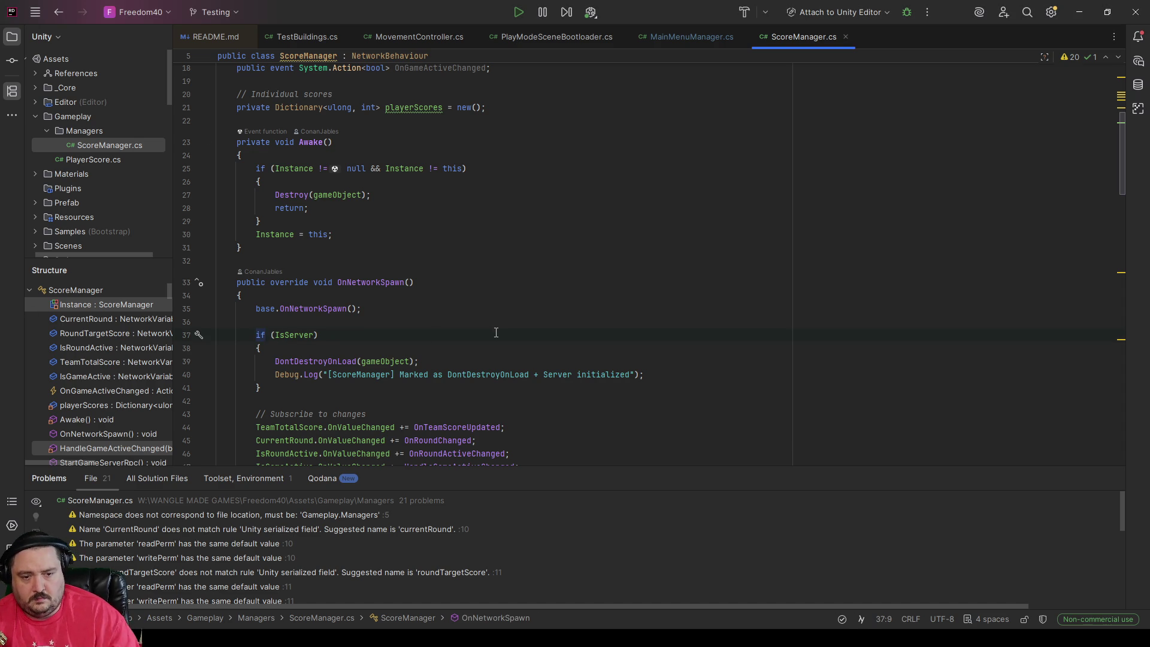
key("Down")
key("Down")
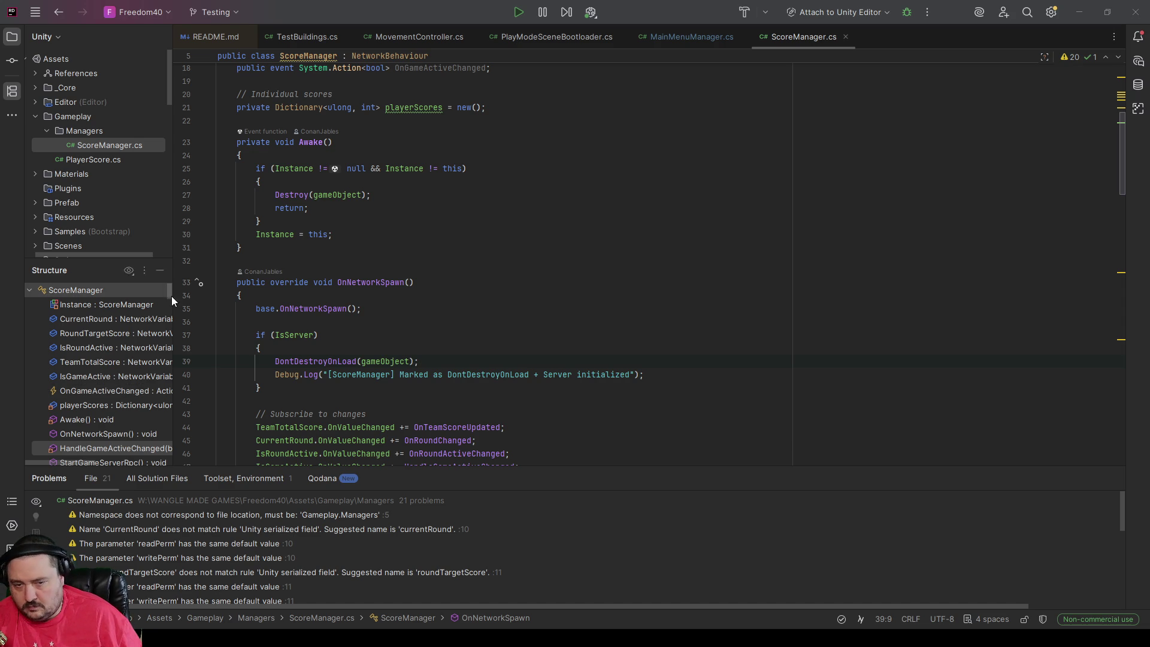
left_click(472, 365)
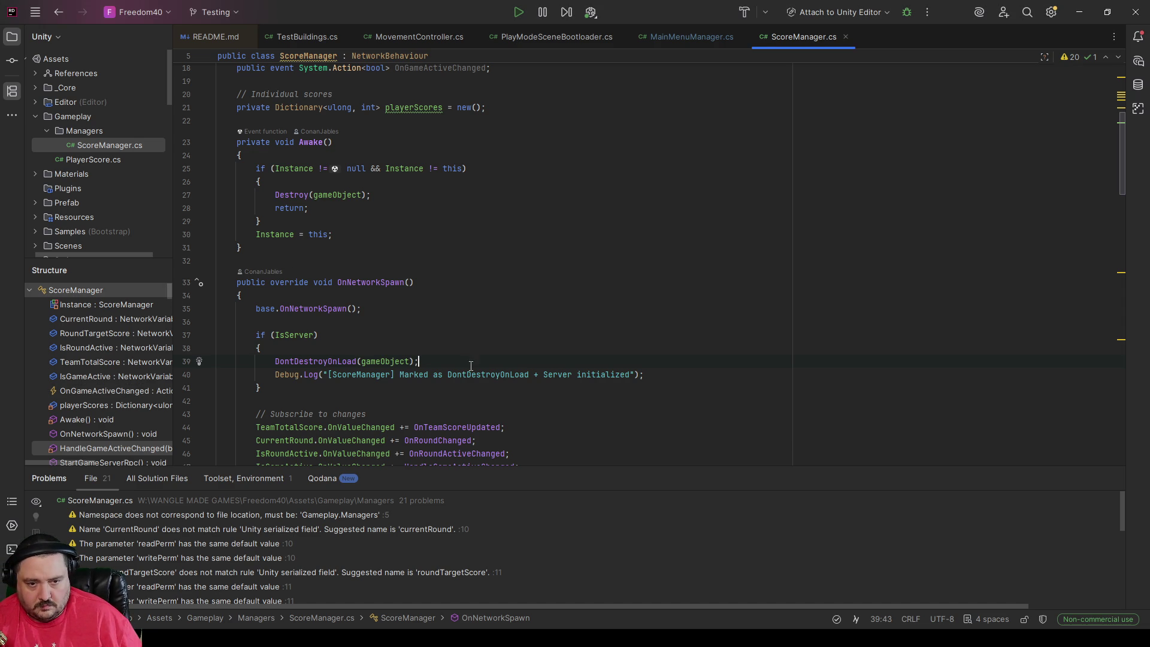
Step: Move DontDestroyOnLoad(gameObject) up into Awake, fix its indentation, and save the script
key("alt+shift+Up")
key("alt+shift+Up")
key("alt+shift+Up")
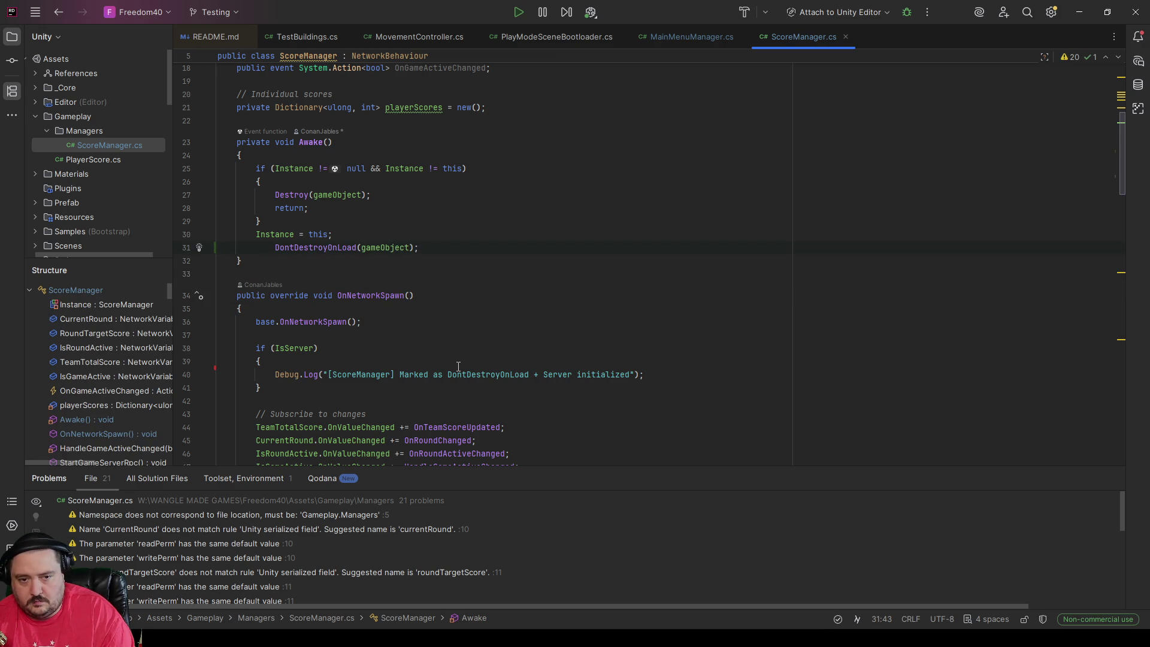
key("Home")
key("shift+Tab")
key("ctrl+s")
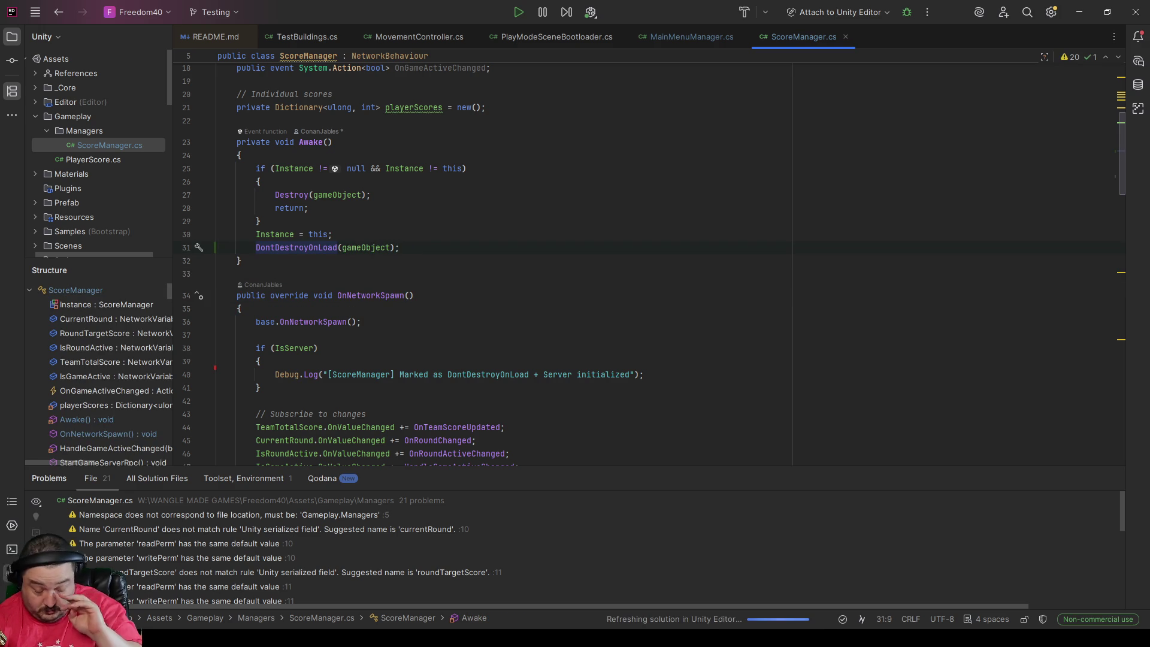
scroll(586, 310, "up", 4)
scroll(585, 311, "down", 4)
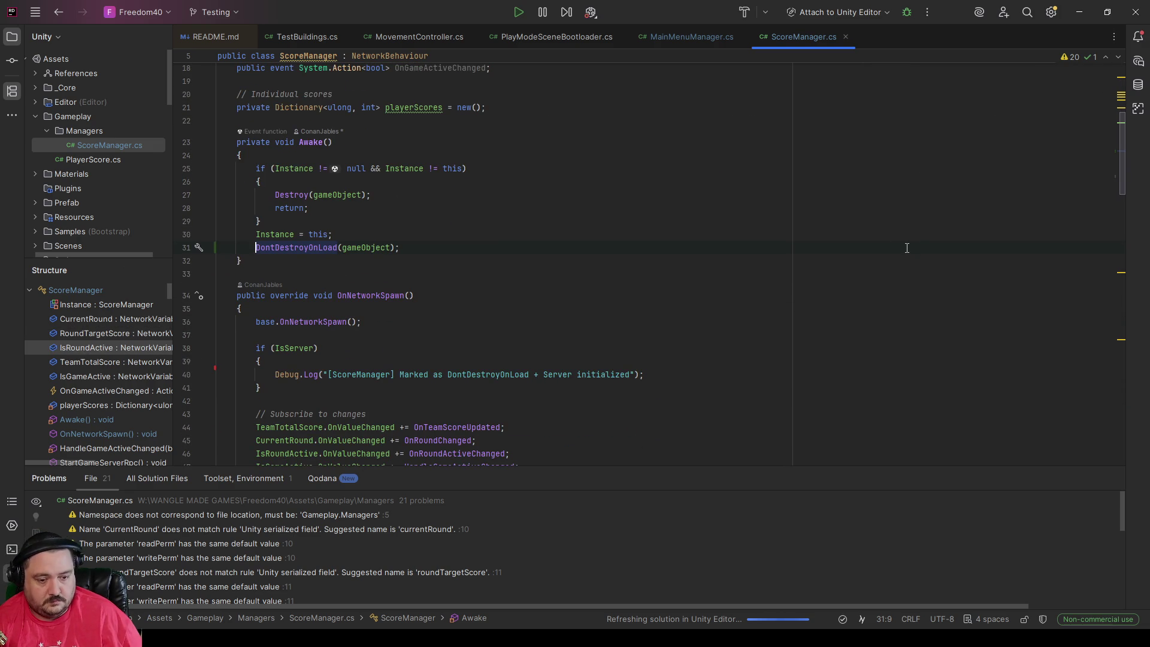
scroll(542, 272, "down", 8)
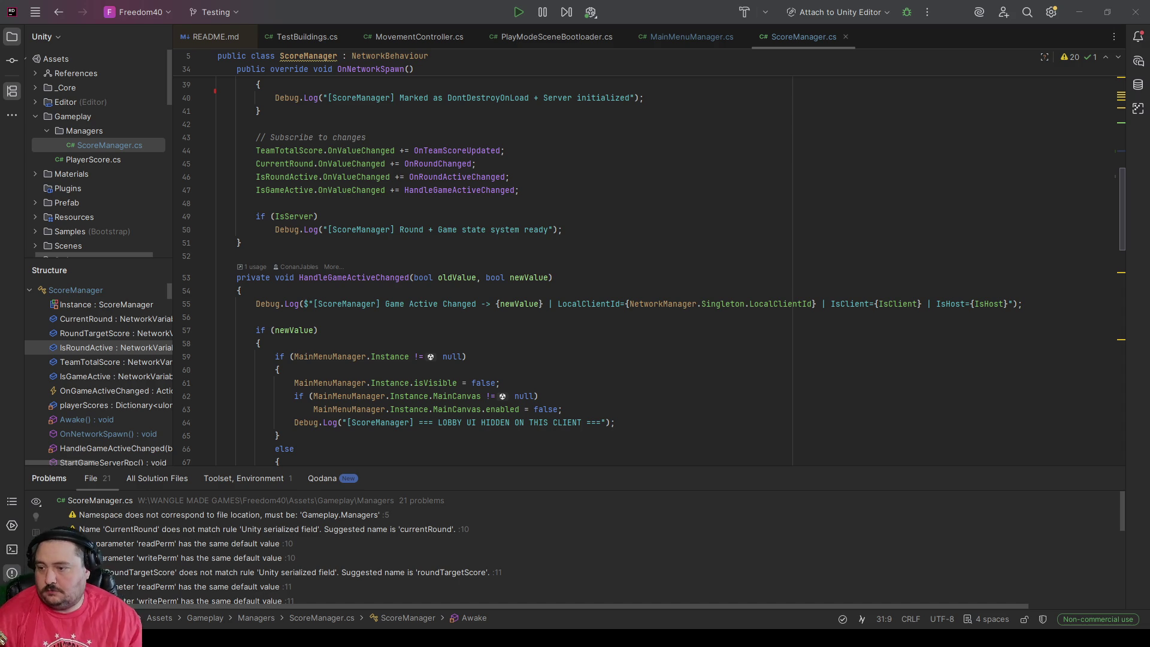
left_click(113, 391)
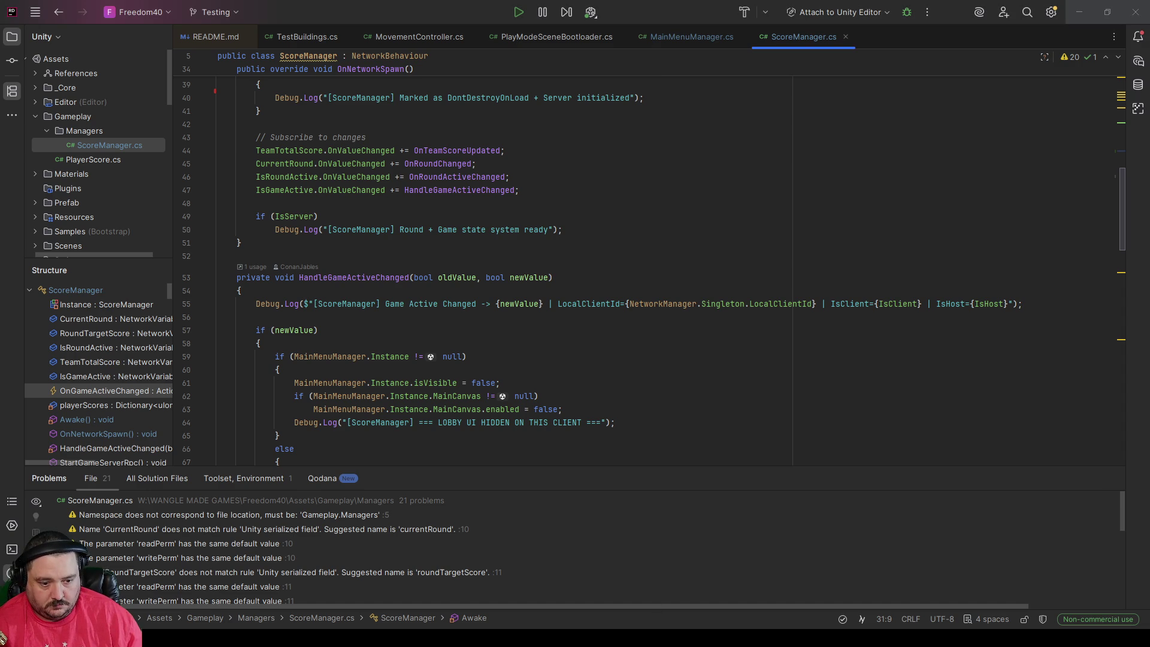
Step: Save the current scene in Unity with File > Save and switch to GitHub Desktop
key("alt+Tab")
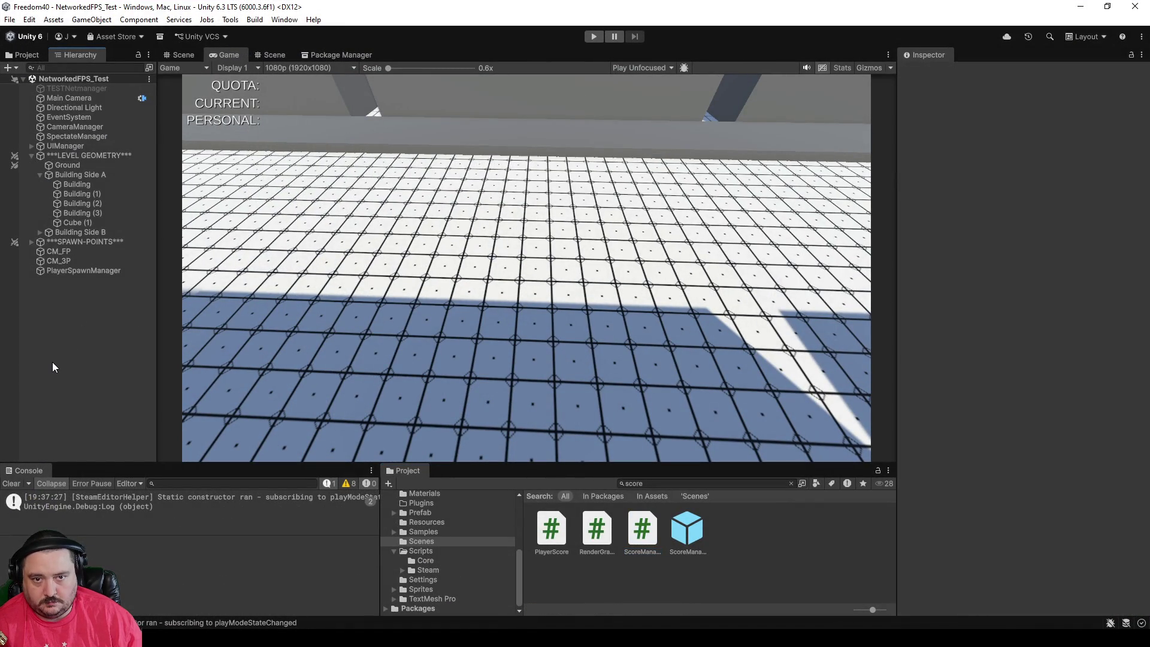
left_click(9, 19)
left_click(29, 76)
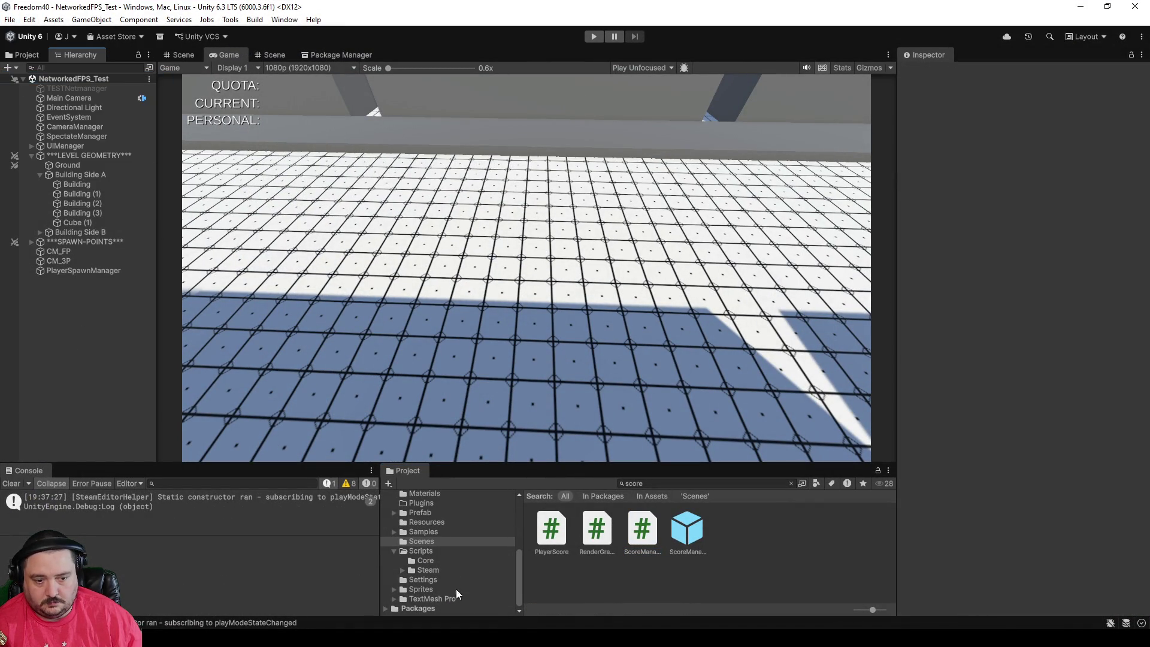
key("alt+Tab")
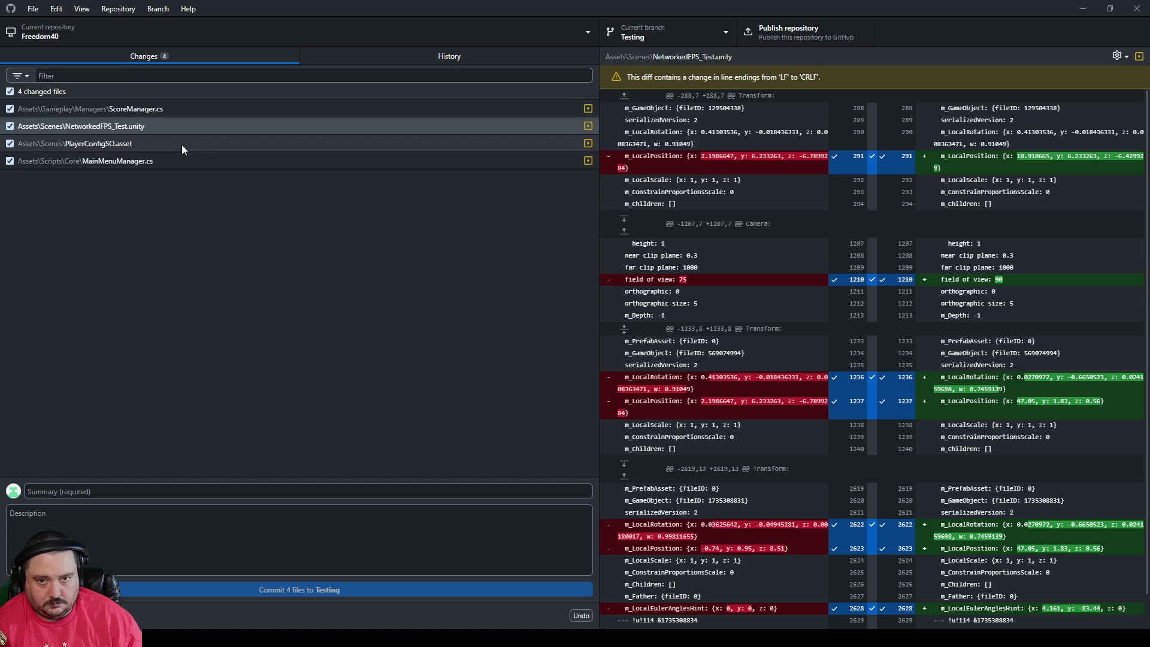
Step: Enter the commit summary 'Stream 1 TestBuild 1'
left_click(114, 491)
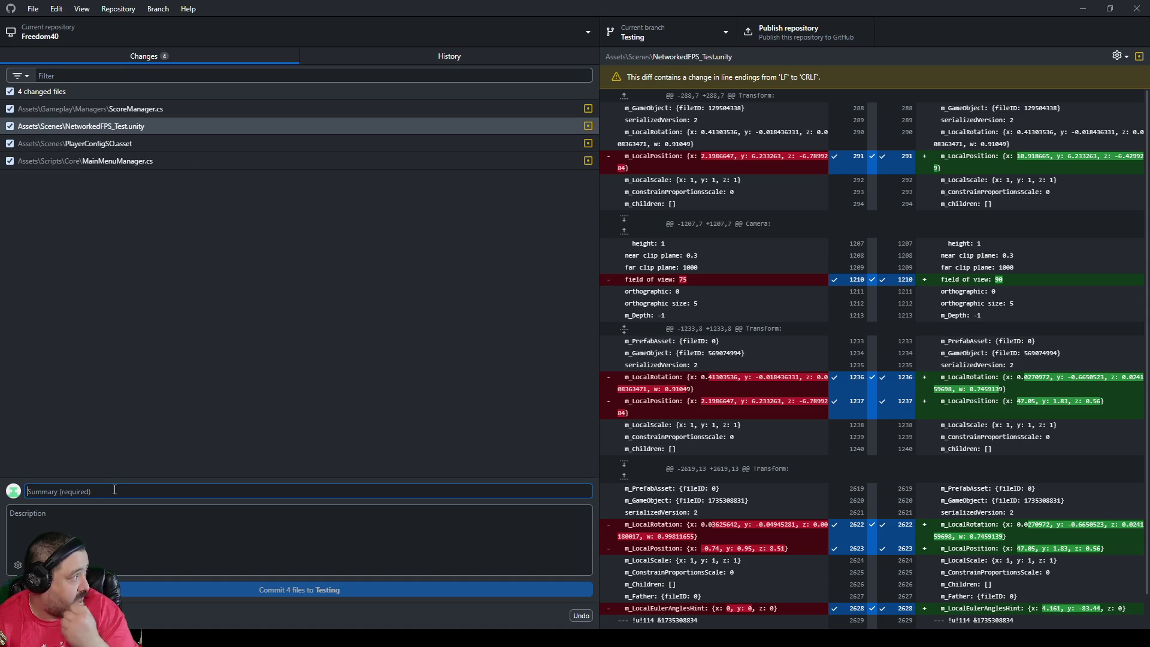
type("Attem")
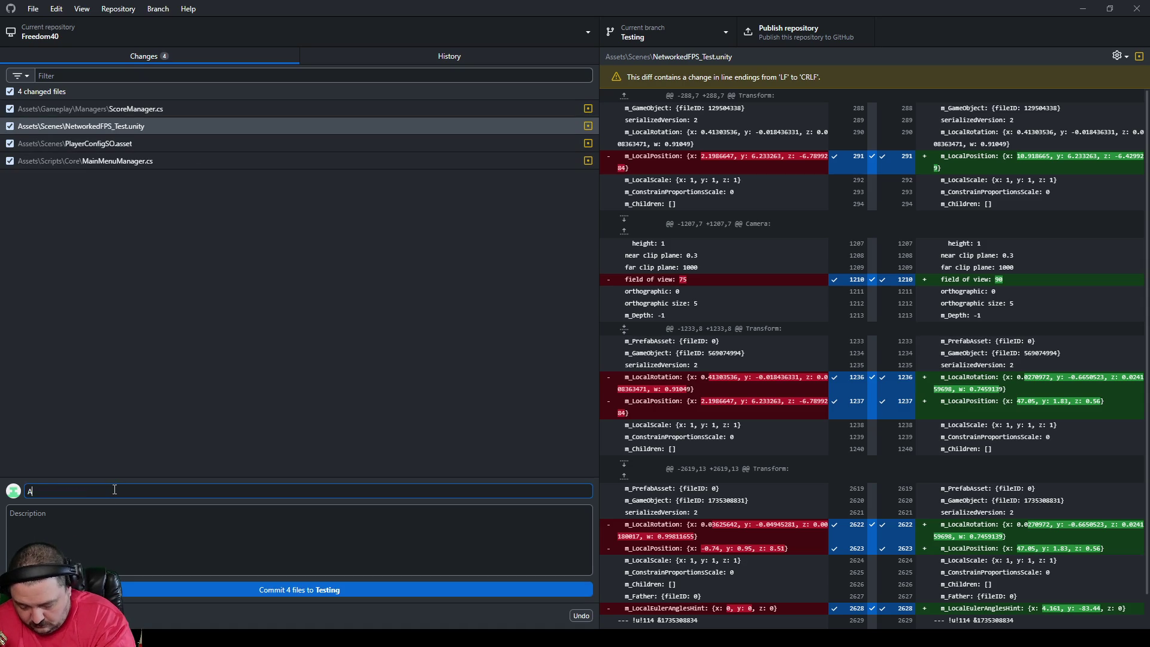
key("BackSpace")
key("BackSpace")
key("BackSpace")
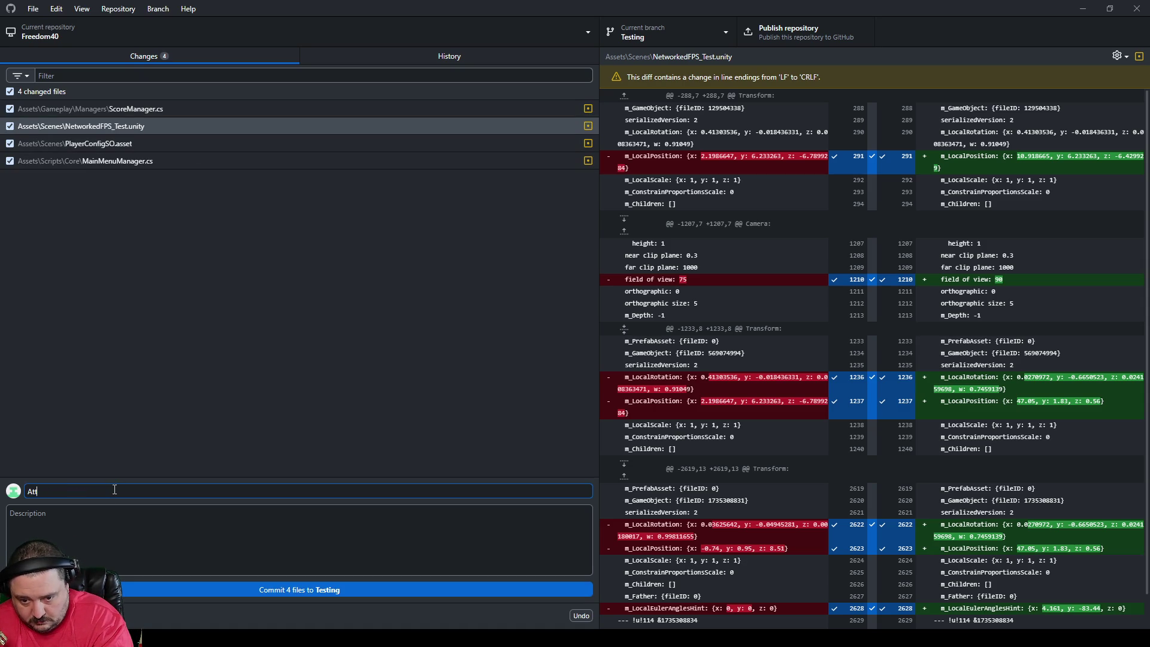
type("Test")
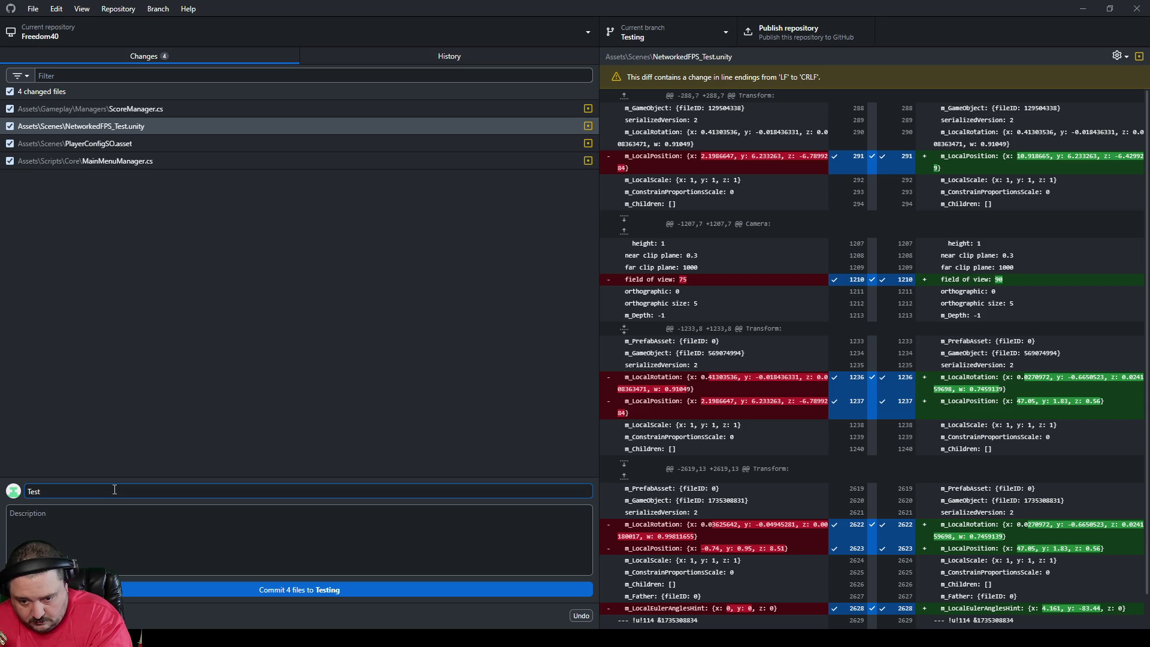
type("Buit")
key("Home")
type("Stream ")
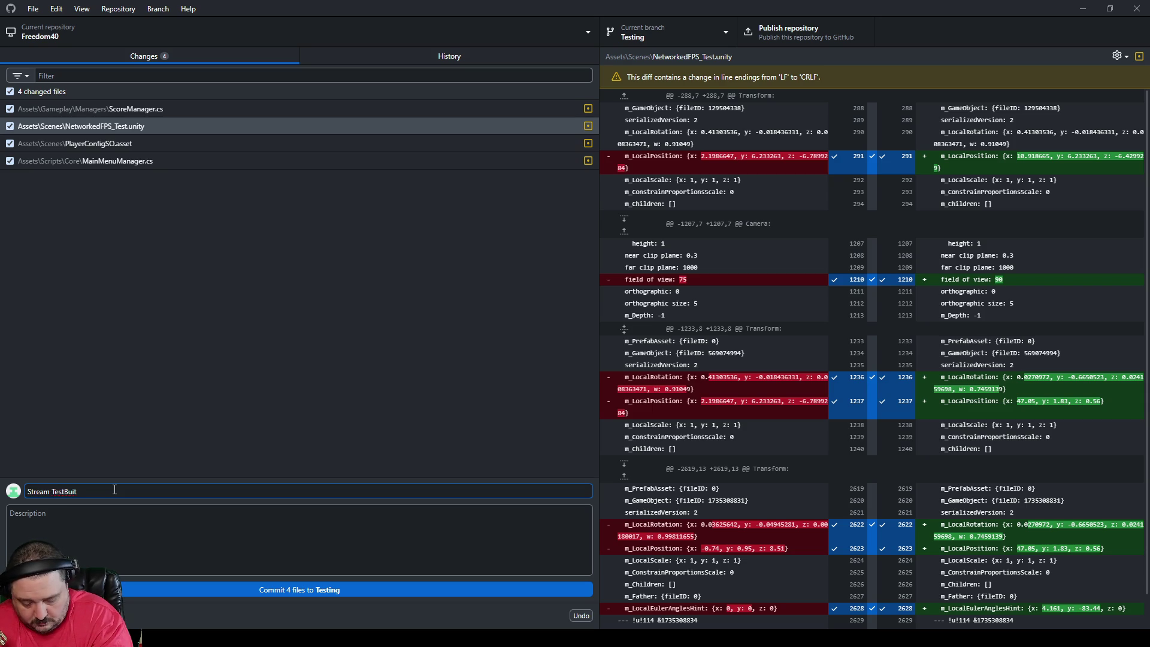
type("1 TestBuild")
type(" 1")
Step: Describe the core manager and main menu UI changes, then commit the 4 files to Testing
key("Tab")
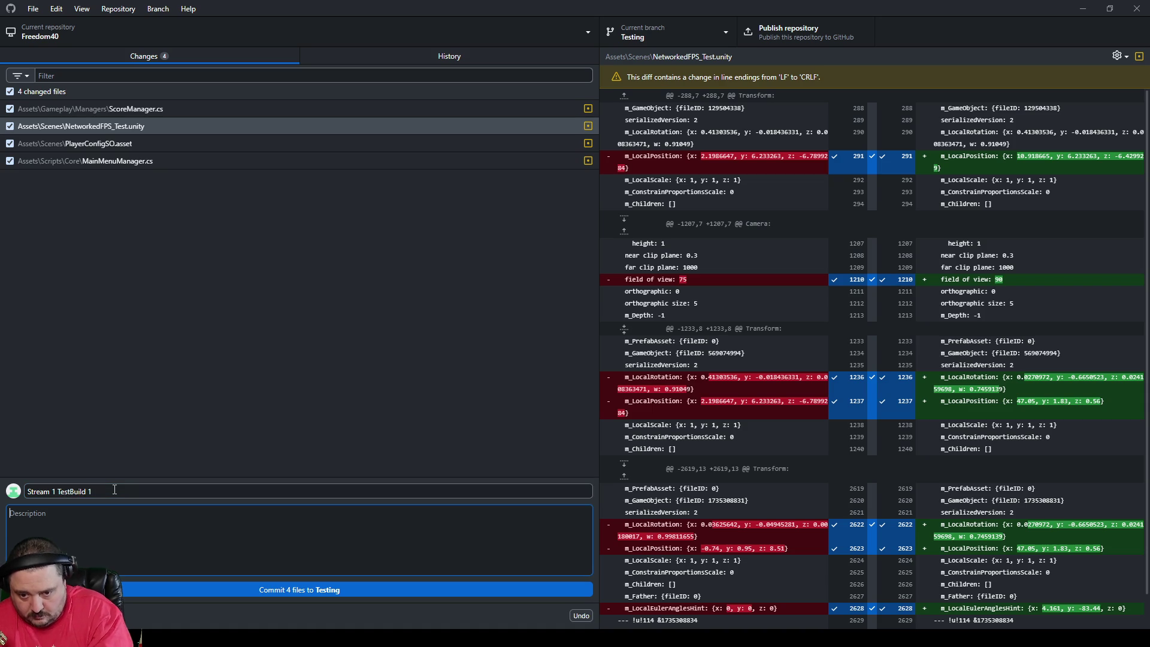
type("Testing to see if")
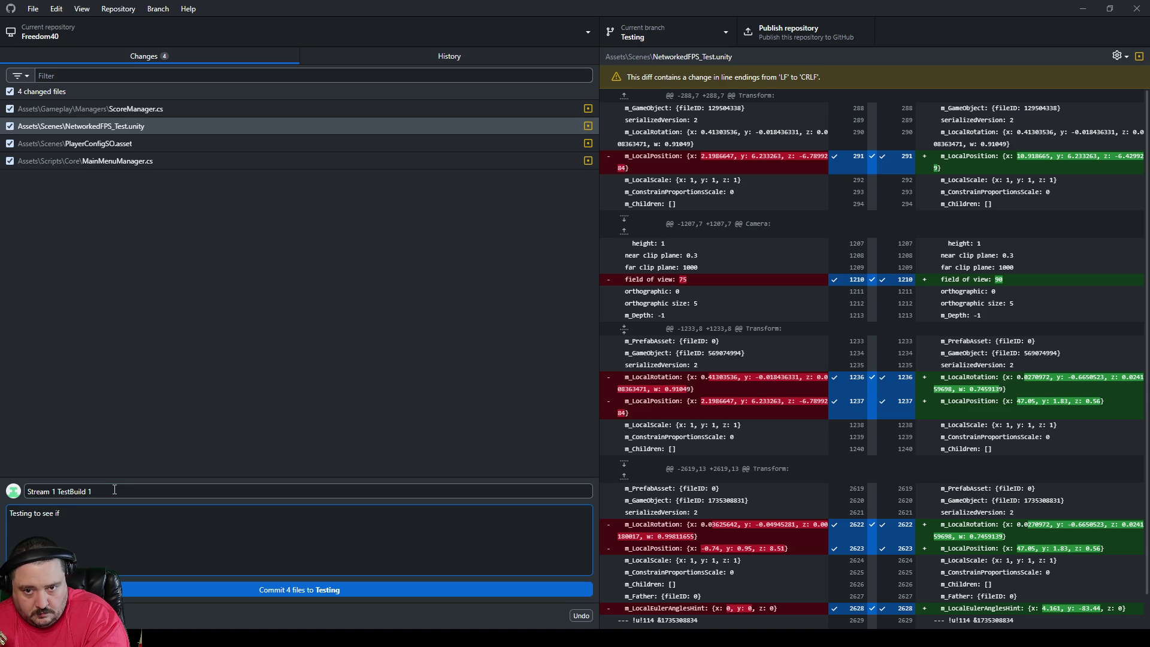
type(" some modif")
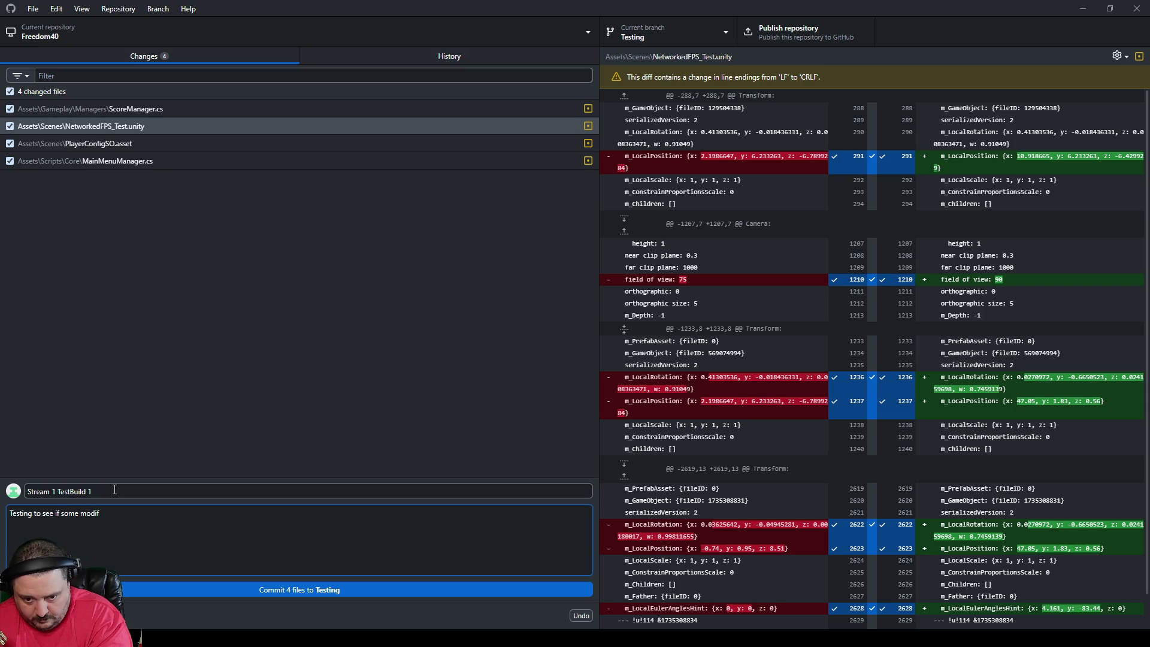
type("eications t")
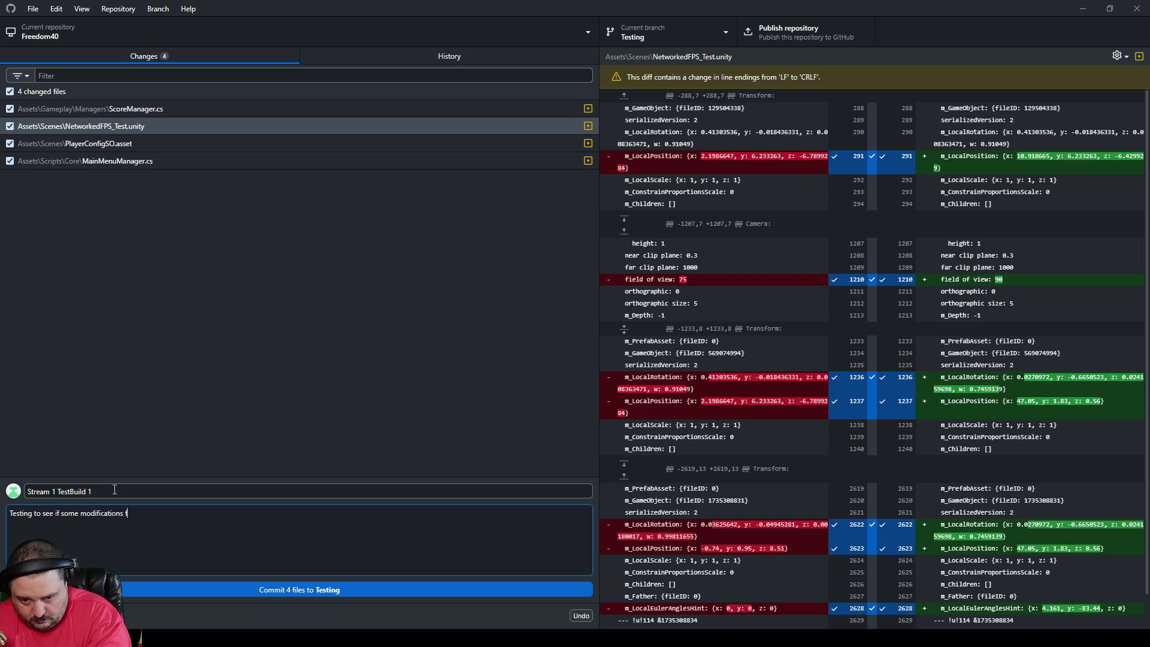
type("om the ")
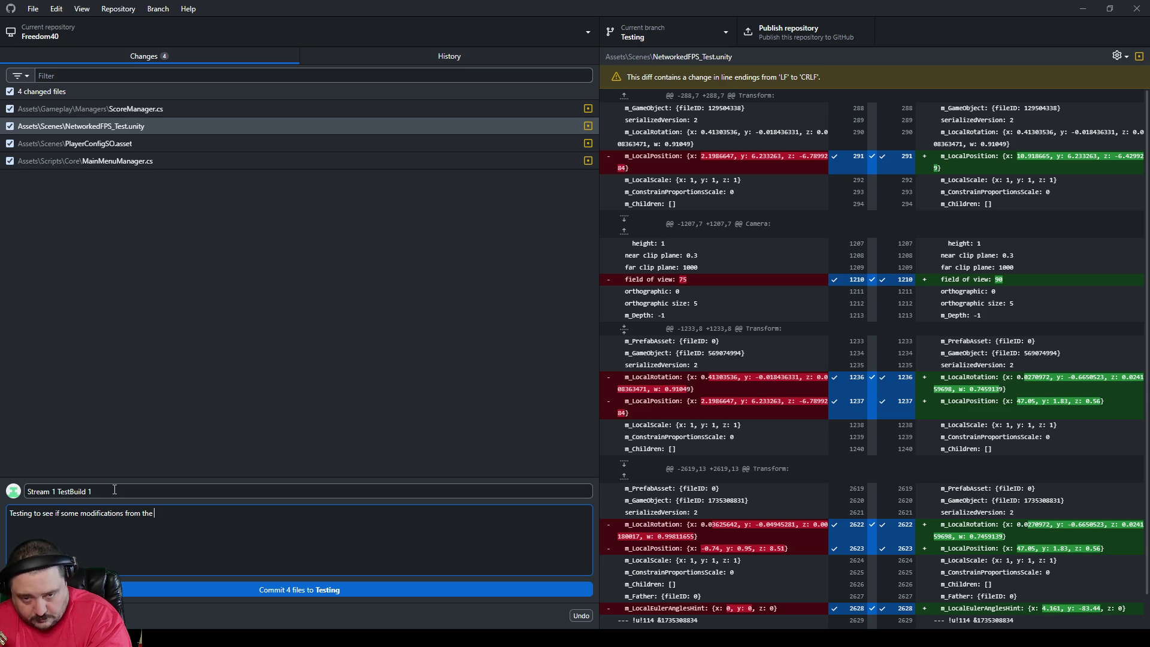
key("BackSpace")
key("BackSpace")
key("BackSpace")
key("BackSpace")
key("BackSpace")
key("BackSpace")
key("BackSpace")
key("BackSpace")
key("BackSpace")
type("in the t")
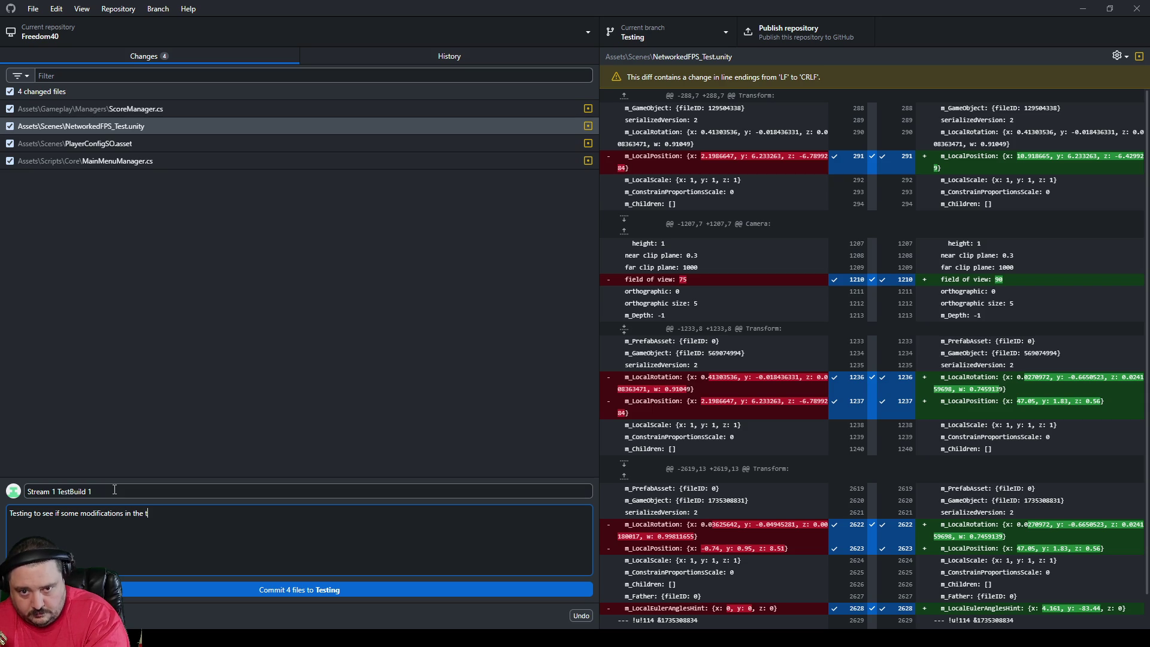
key("BackSpace")
type("score")
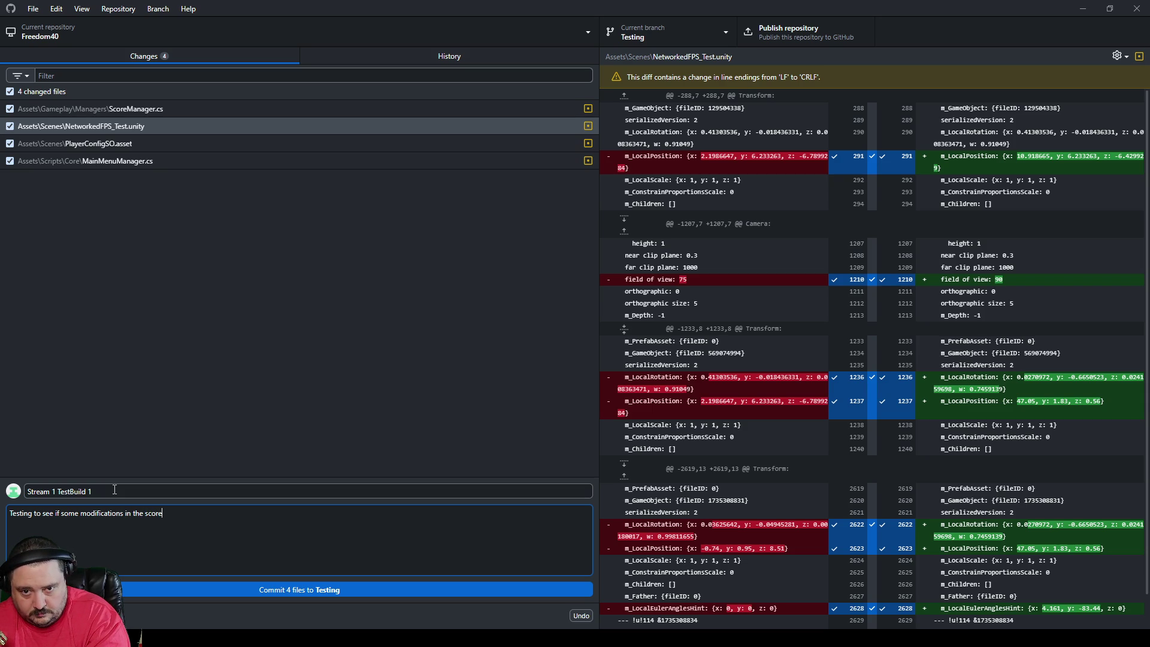
type(" manager and ma")
type("in menu maga")
key("BackSpace")
key("BackSpace")
type("nager")
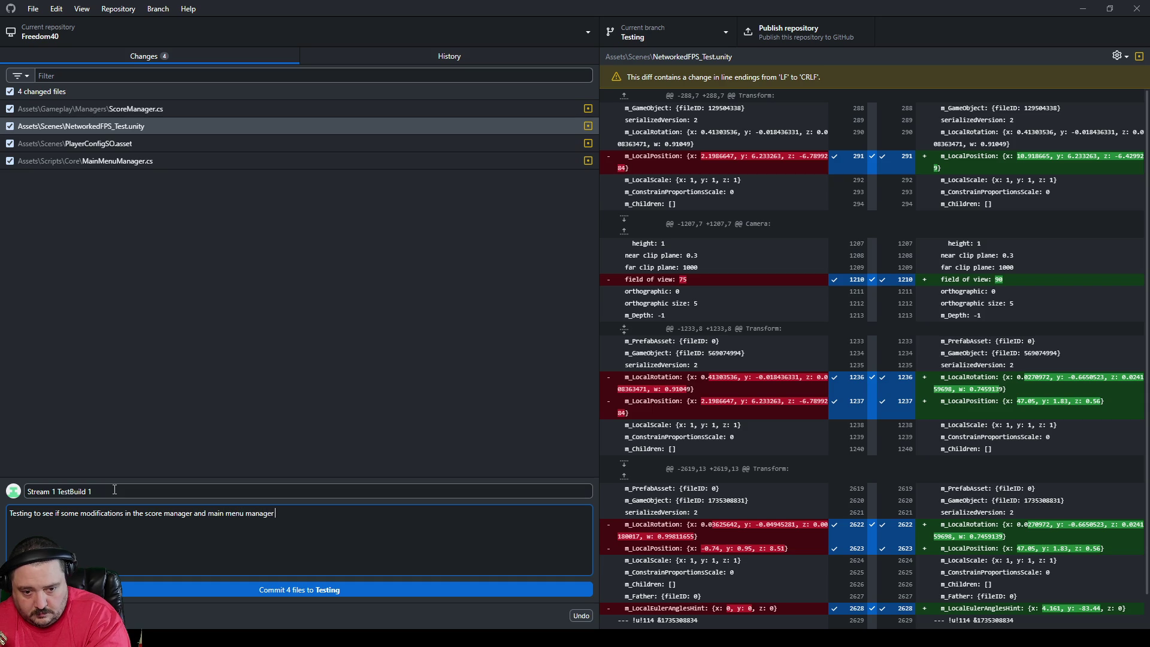
type(" hek")
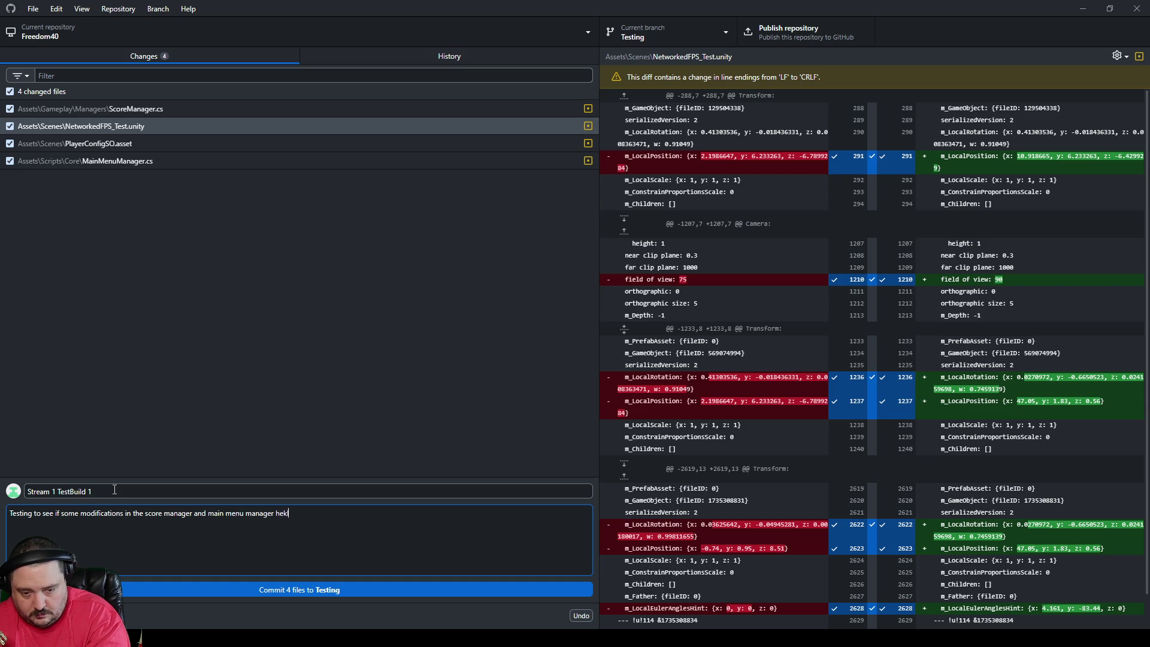
key("BackSpace")
type("lp the clients")
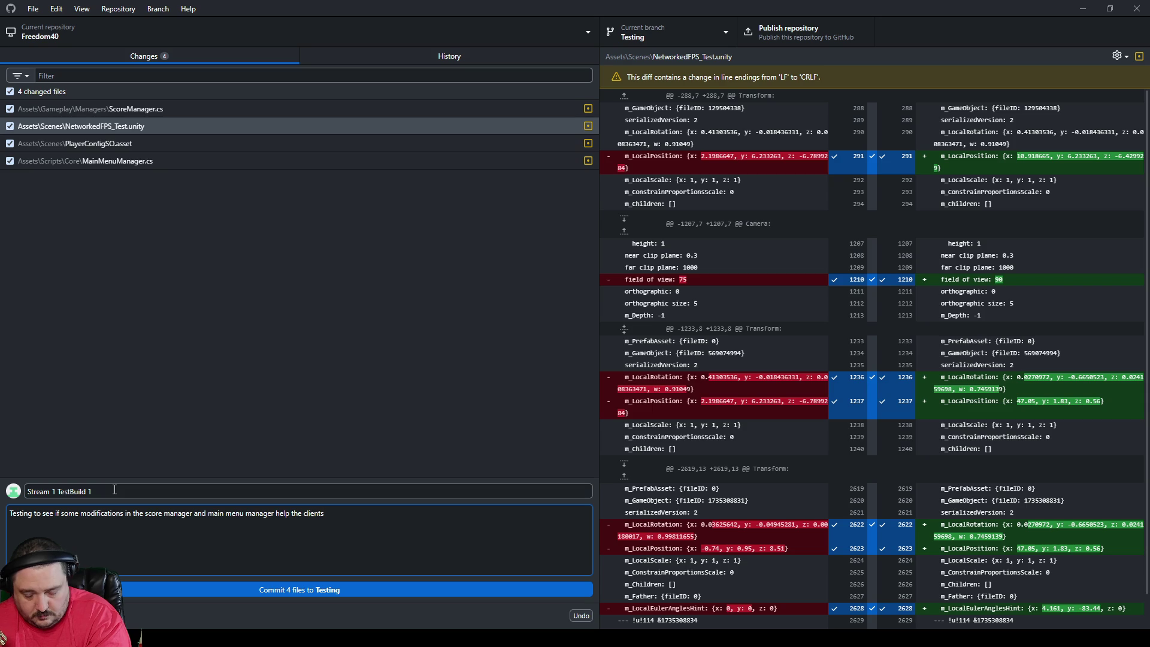
type(" disableMenu UI and move t")
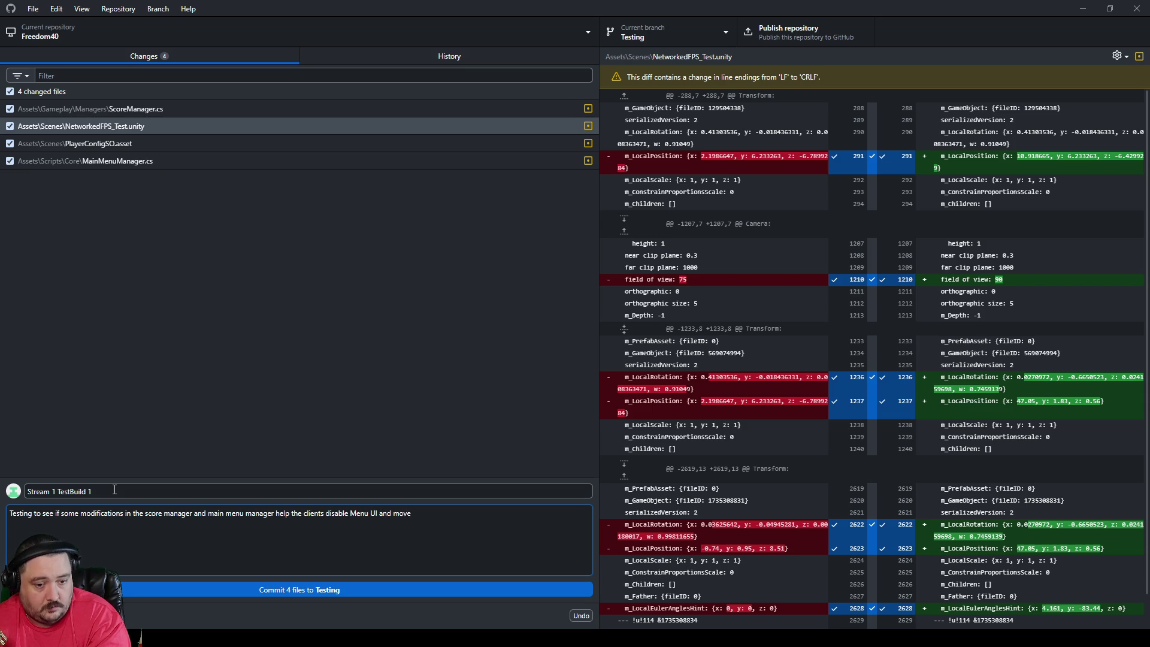
type(" forward with multiplayer")
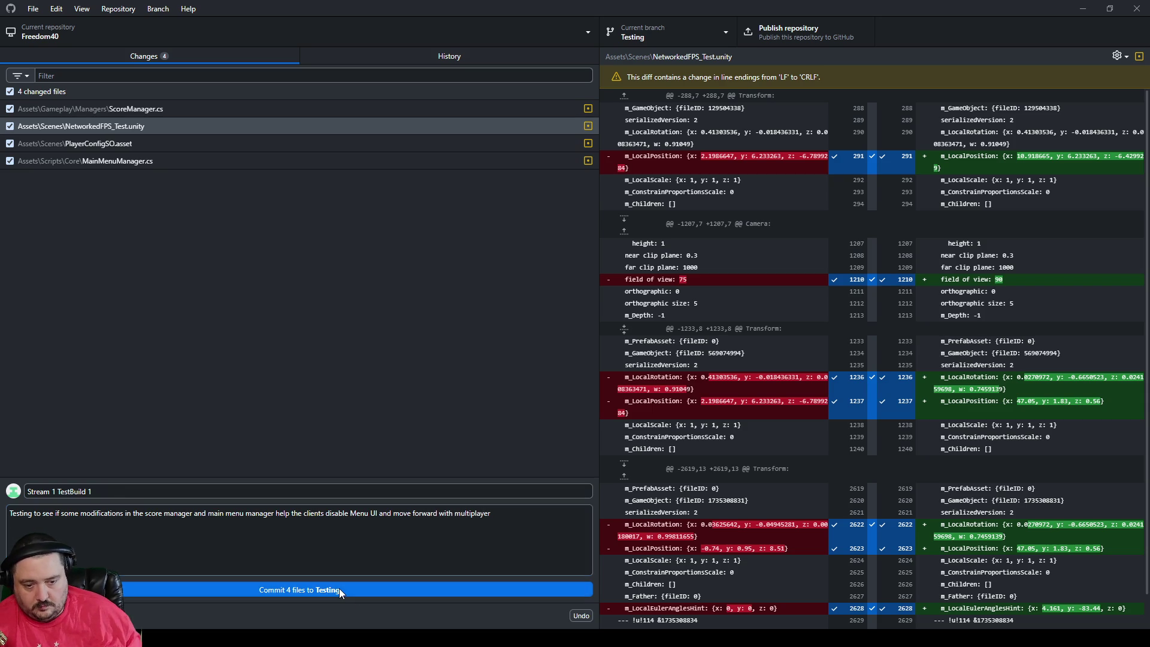
left_click(338, 589)
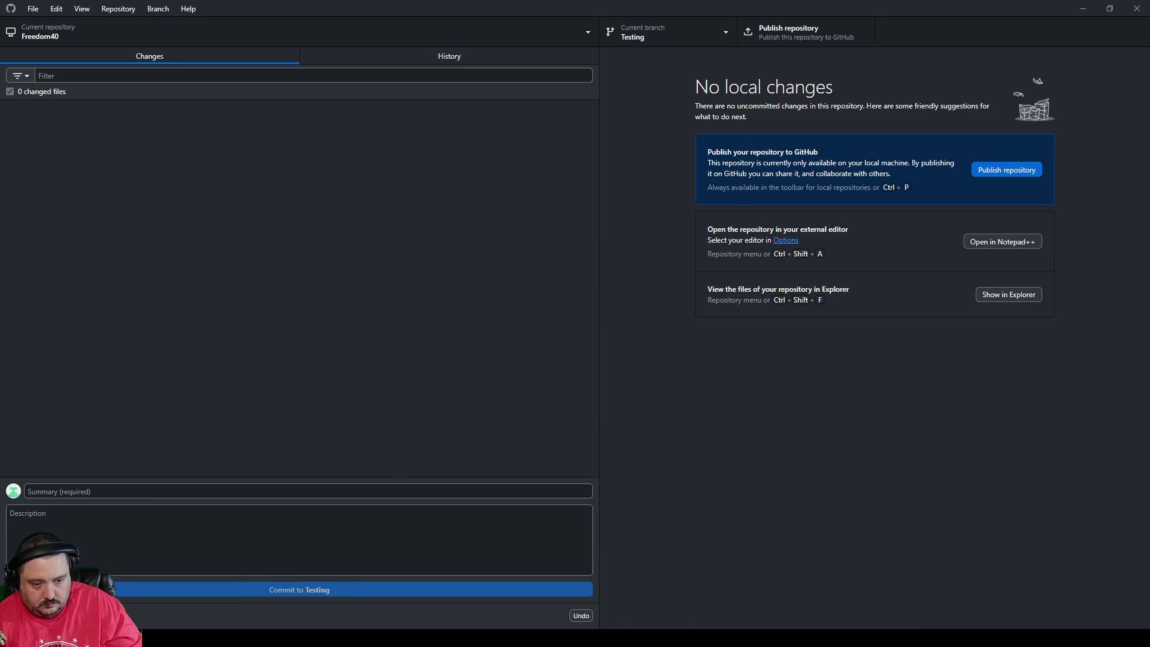
left_click(505, 638)
key("alt+Tab")
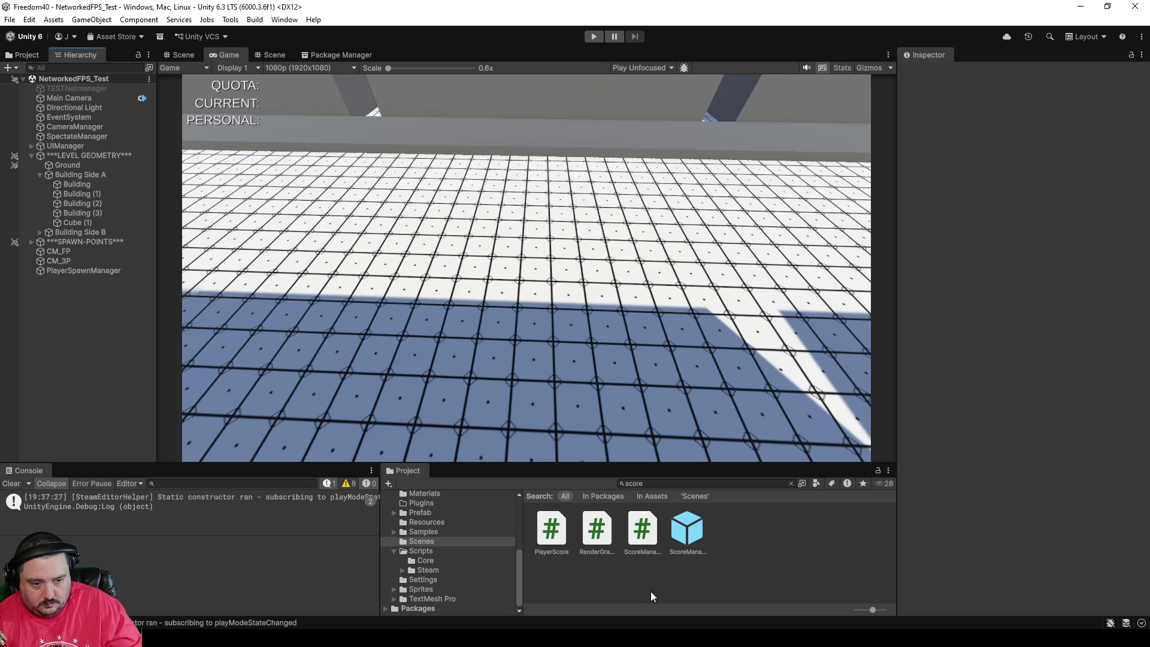
Step: Clear the Console, start a build at version 0.2.130, and inspect the first log entry
left_click(17, 484)
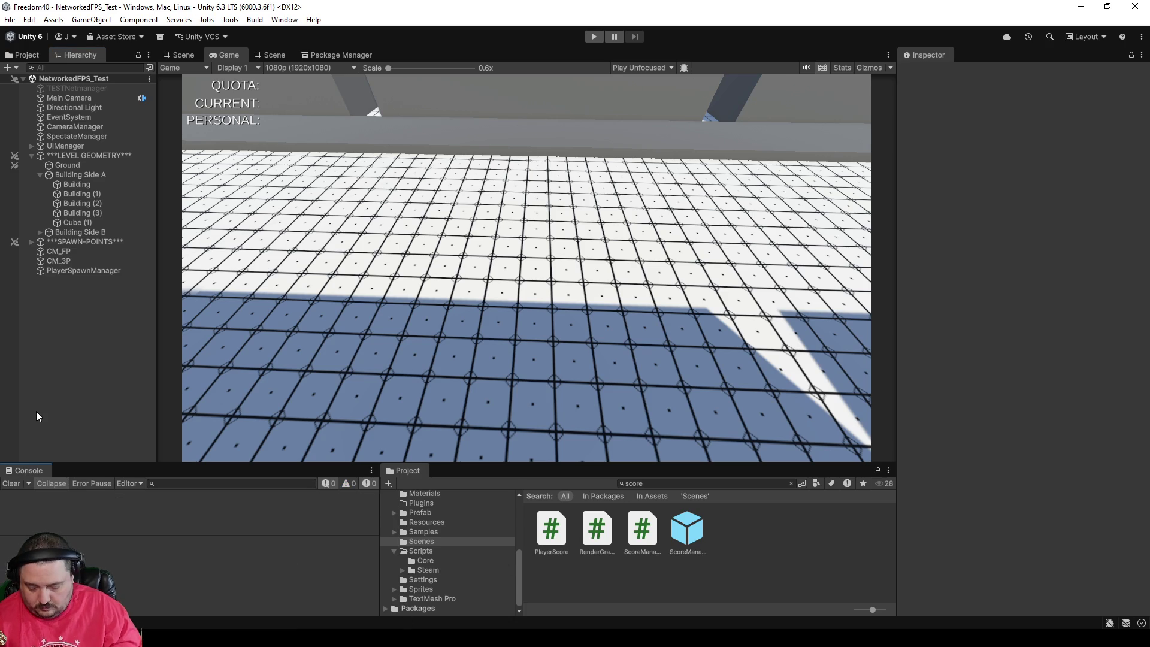
key("ctrl+b")
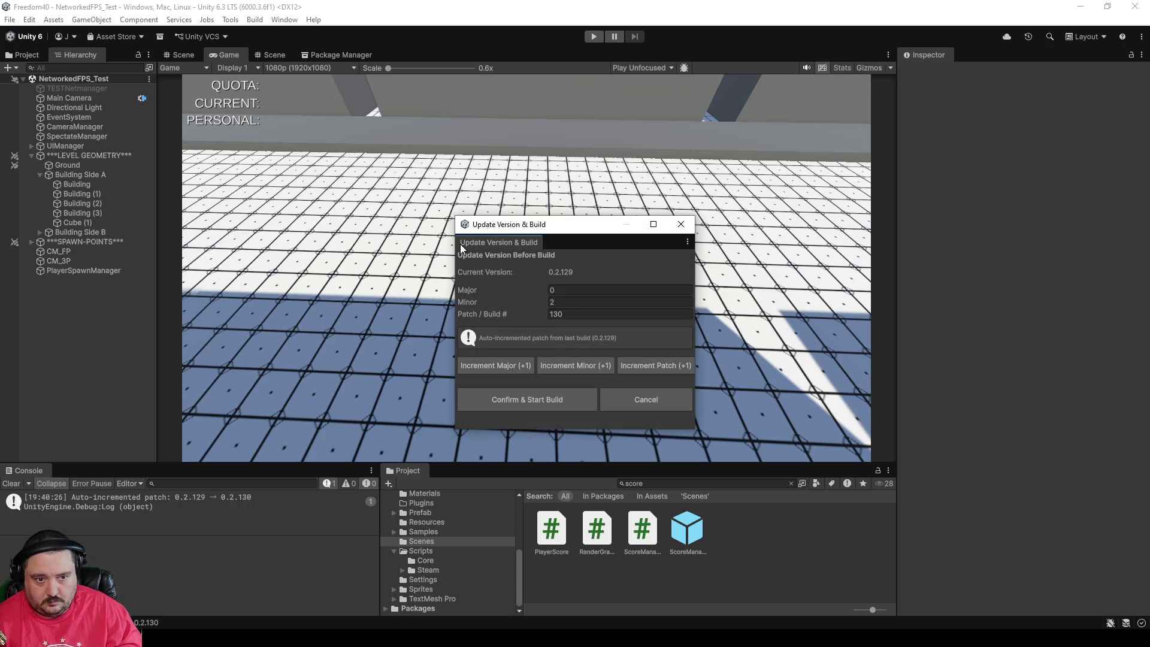
left_click(504, 404)
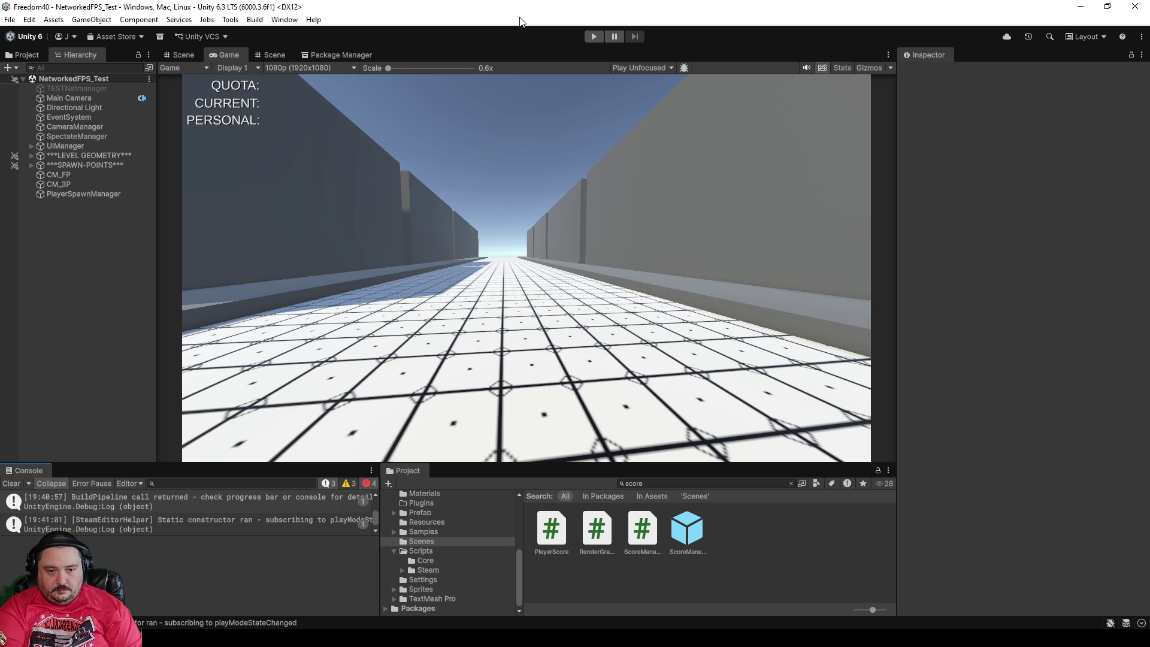
left_click(280, 505)
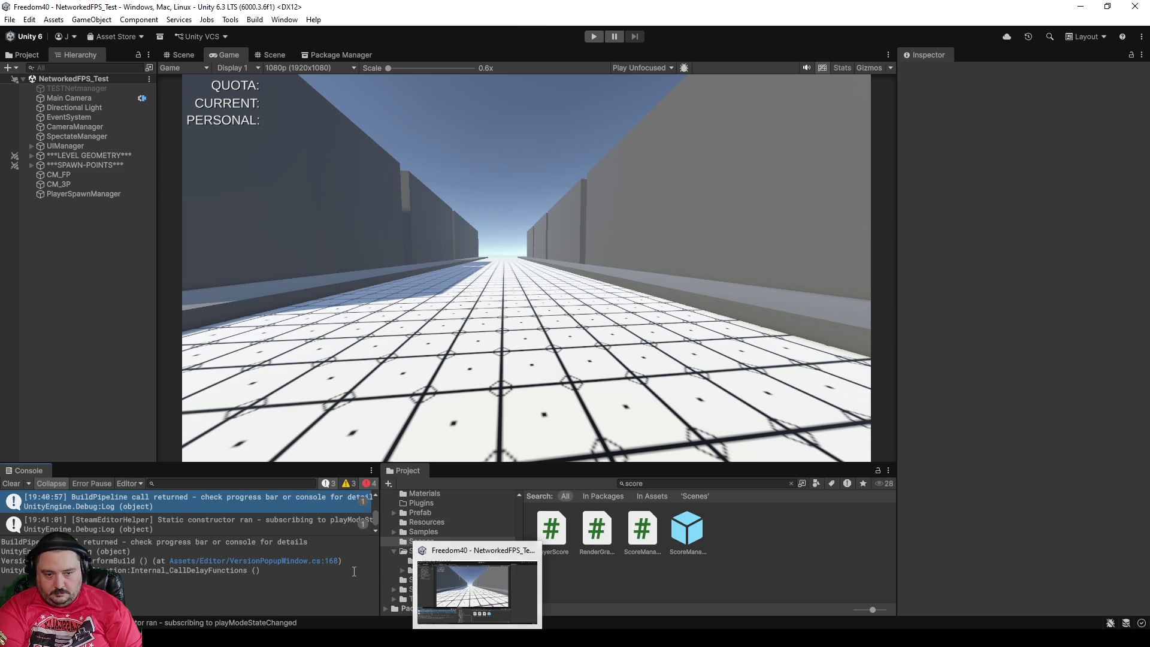
Step: Filter the Console to show only compile errors
left_click(353, 485)
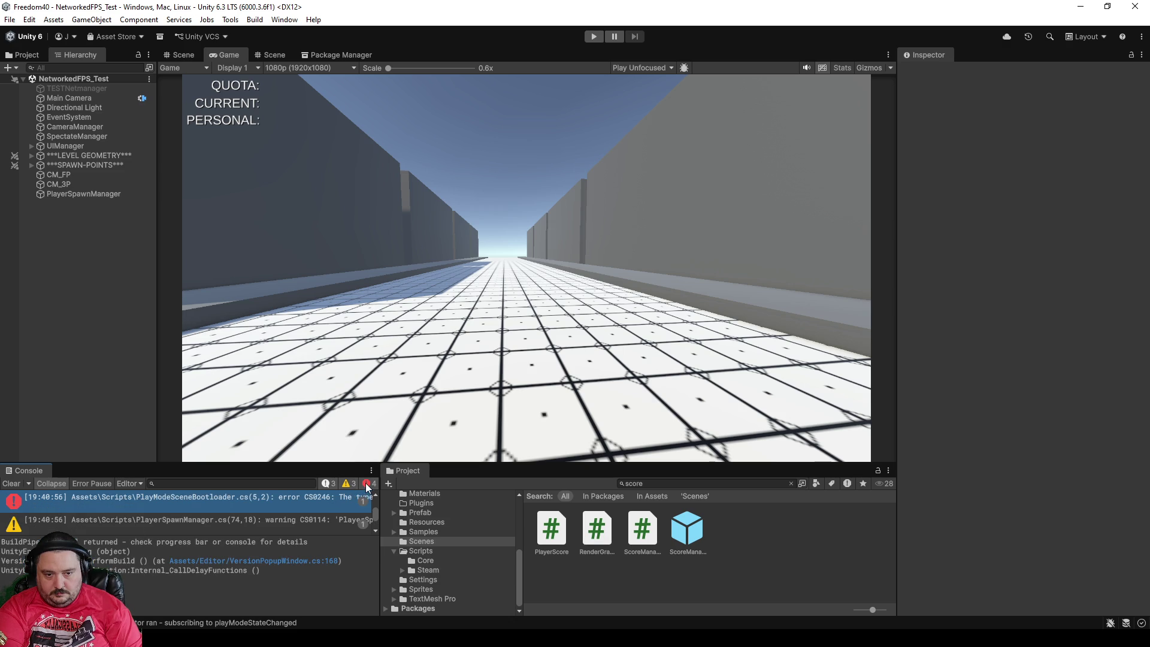
left_click(353, 484)
left_click(329, 484)
left_click(372, 485)
left_click(372, 485)
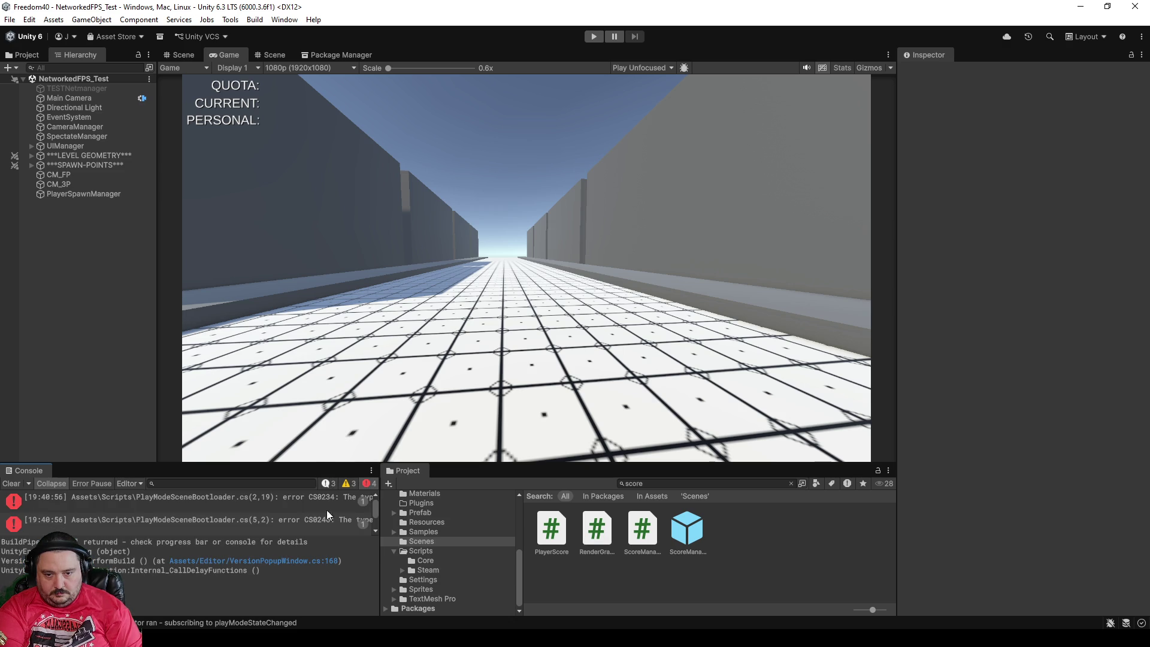
Step: Enlarge the Console and inspect both compile errors pointing to PlayModeSceneBootloader.cs
left_click_drag(310, 464, 309, 366)
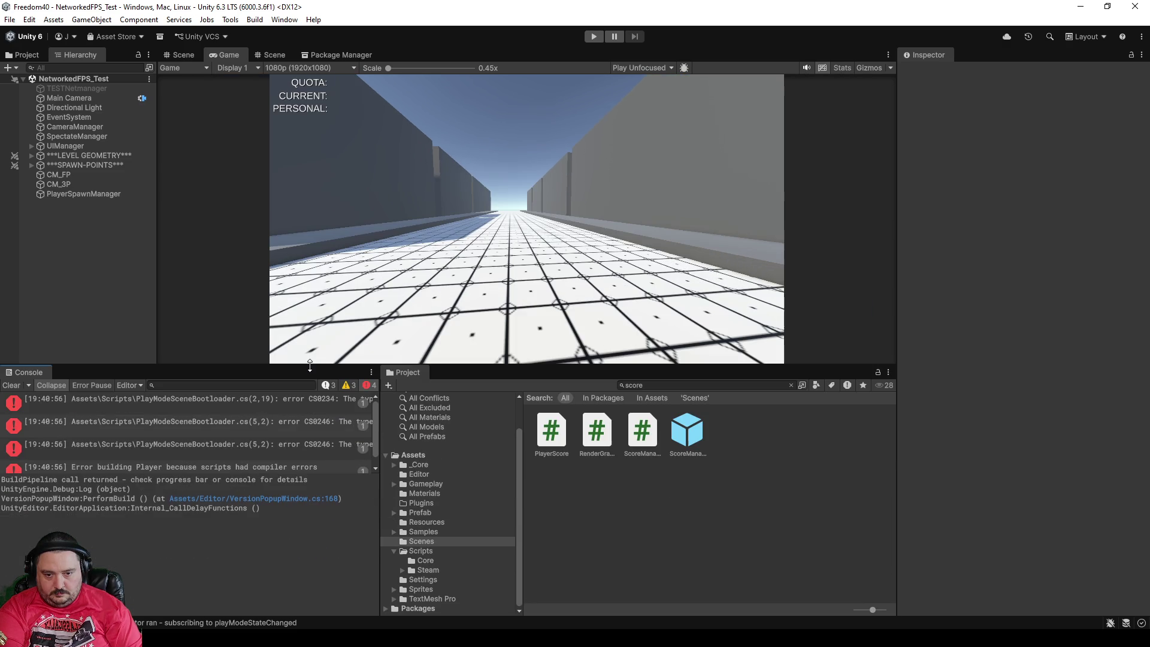
mouse_move(376, 441)
left_mouse_down()
mouse_move(852, 425)
mouse_move(442, 415)
left_mouse_up()
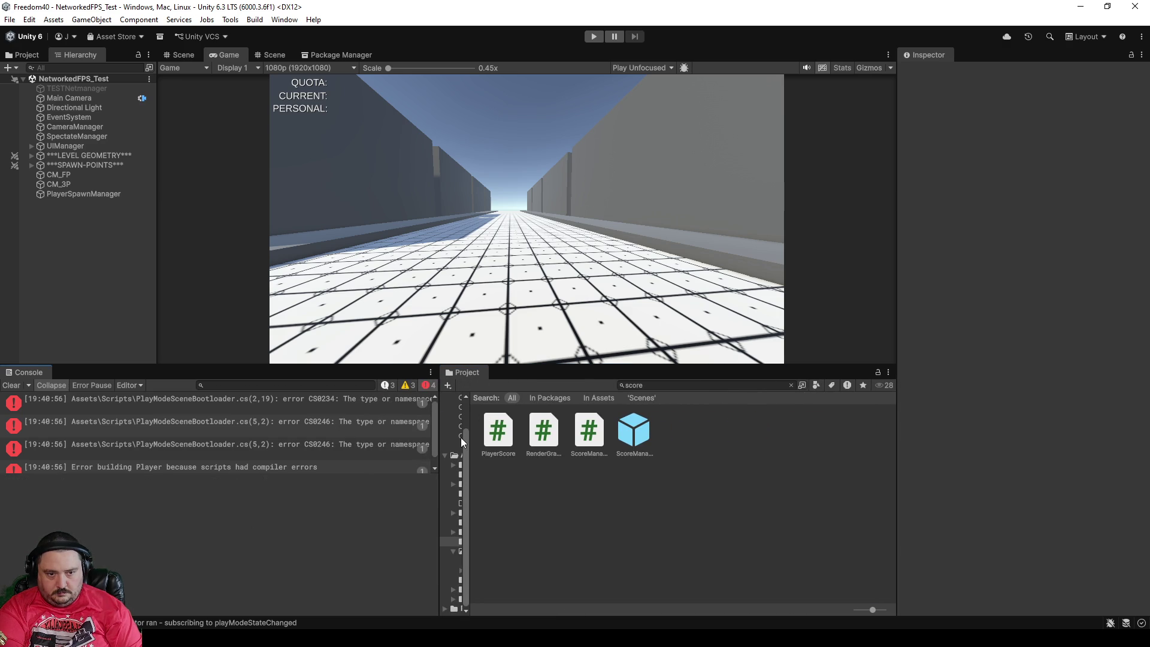
left_click_drag(467, 414, 603, 405)
left_click_drag(440, 405, 569, 406)
left_click(426, 403)
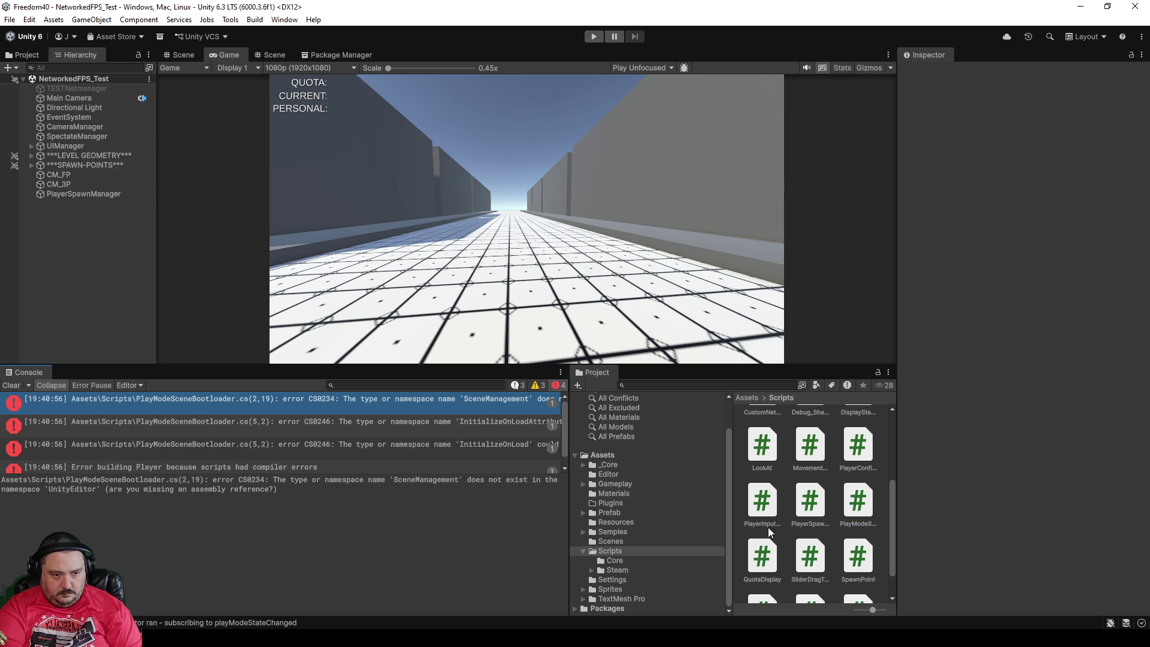
left_click(361, 423)
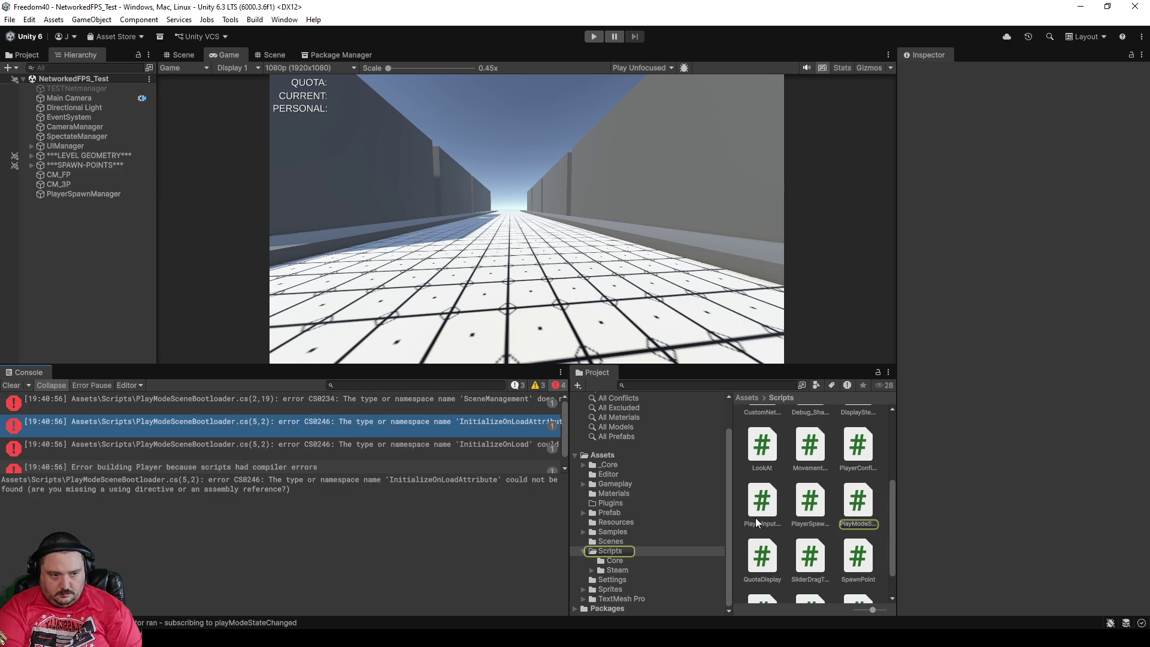
Step: Drag PlayModeSceneBootloader.cs from the Project window into Assets/Editor
left_click(856, 505)
left_click_drag(856, 504, 851, 513)
left_click_drag(633, 483, 610, 474)
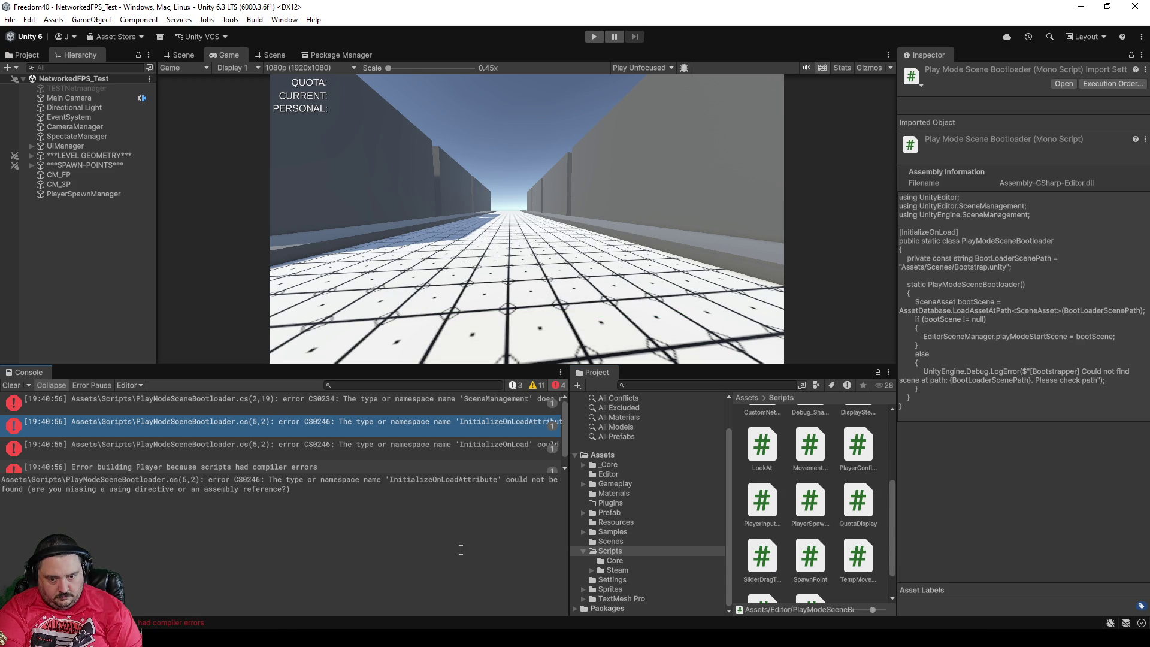
Step: Clear the Console and start a build at version 0.2.131 via Build with Version Popup
left_click(21, 387)
left_click(255, 20)
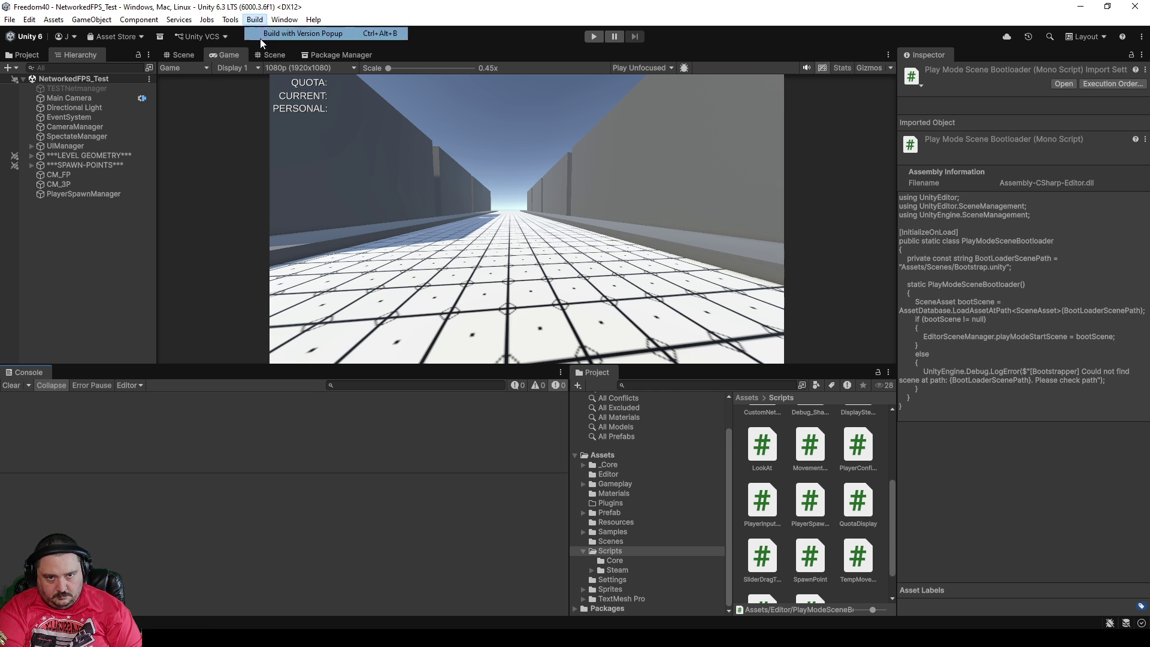
left_click(261, 36)
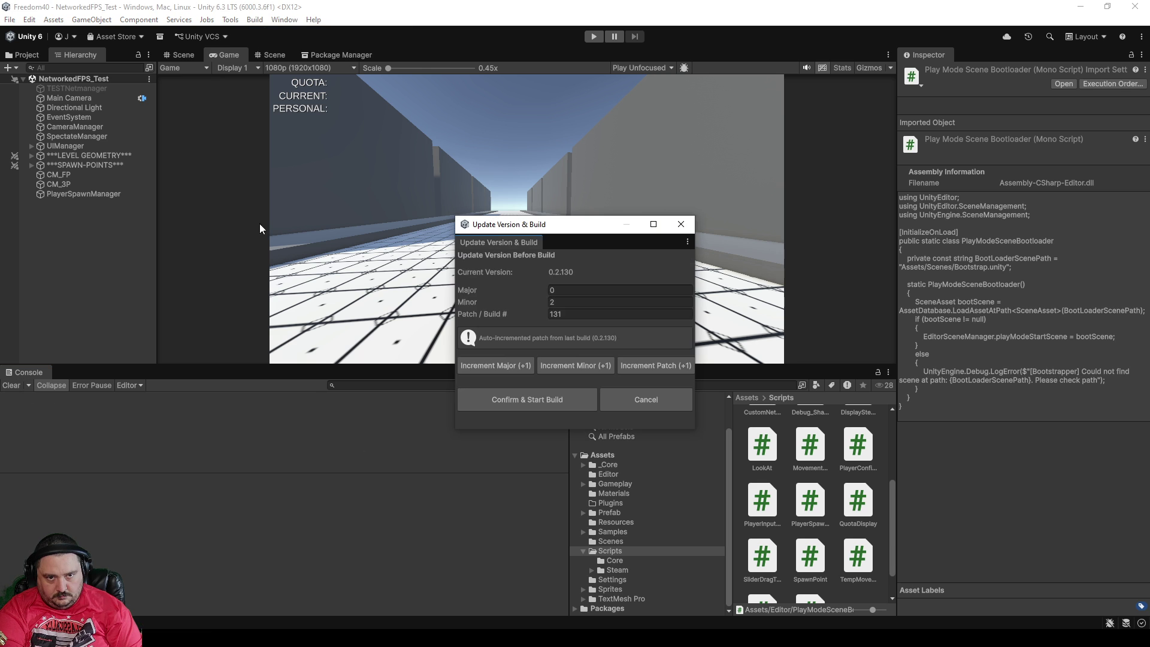
left_click(545, 403)
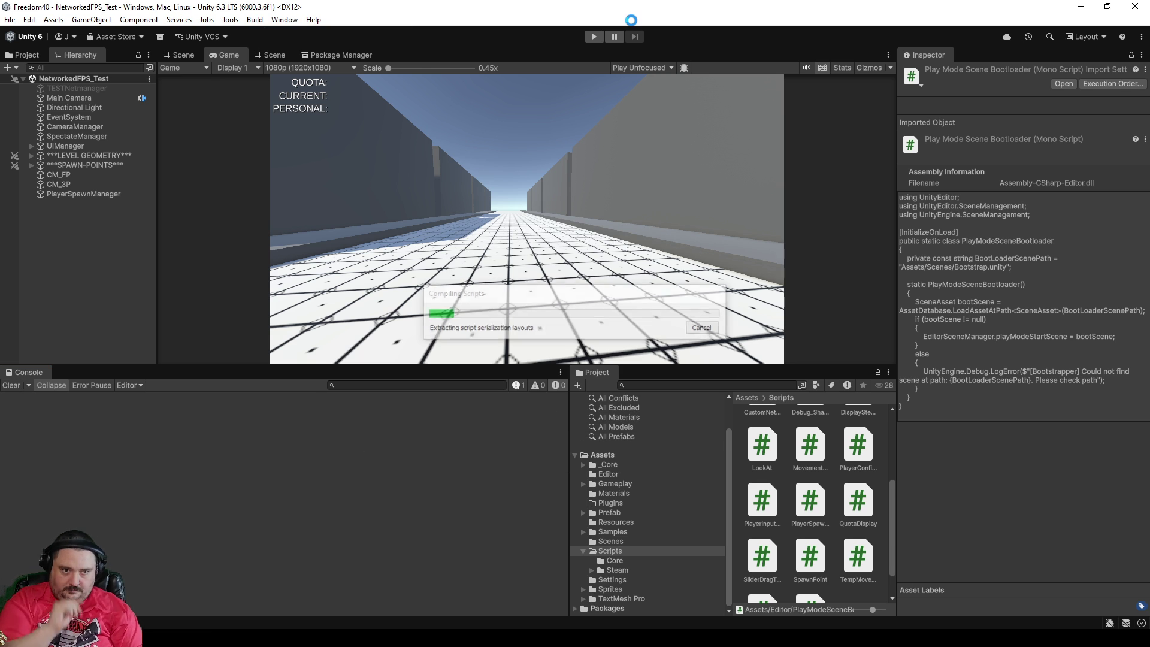
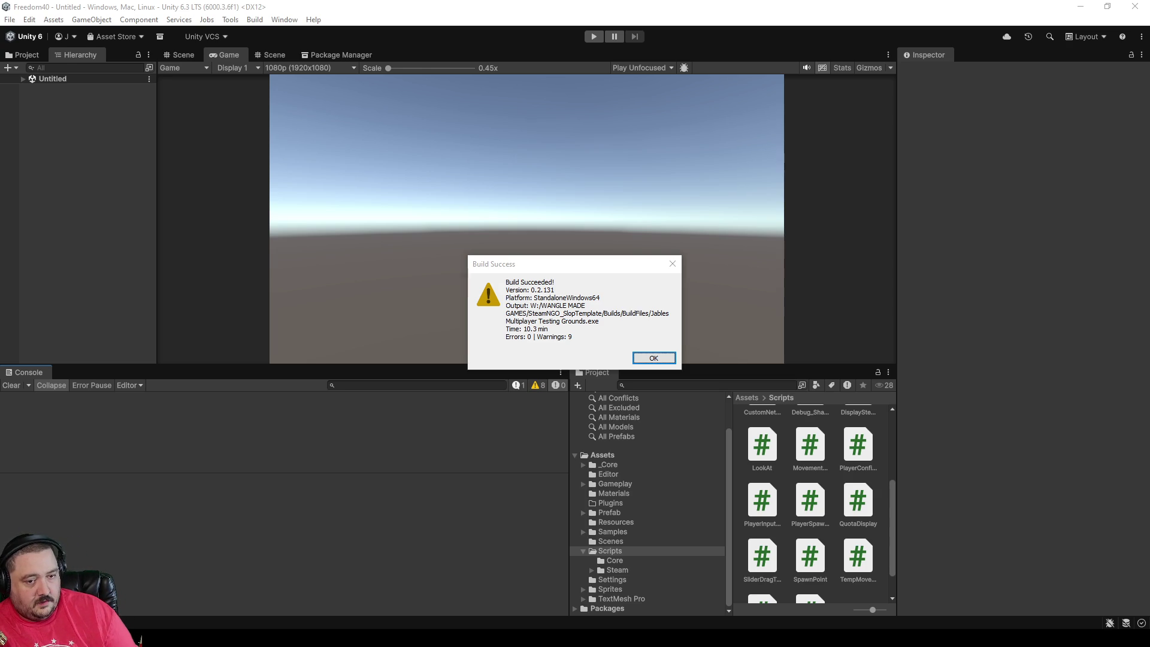
Step: Dismiss the Build Success dialog and the 'Batch file not found' error
left_click(641, 359)
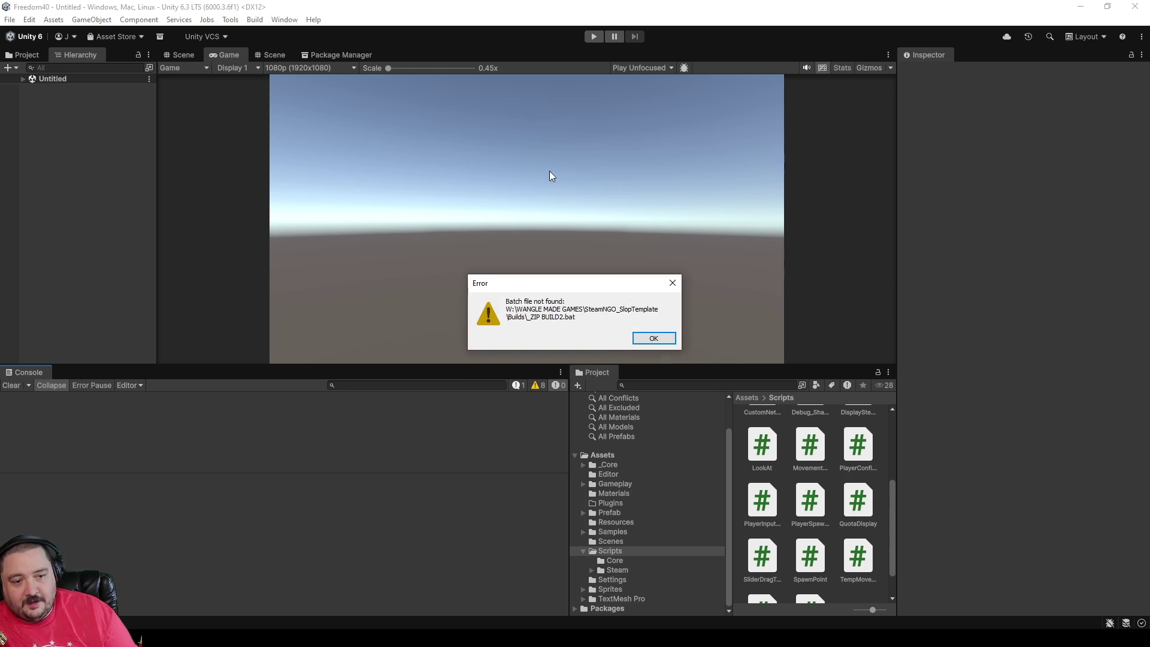
left_click(657, 342)
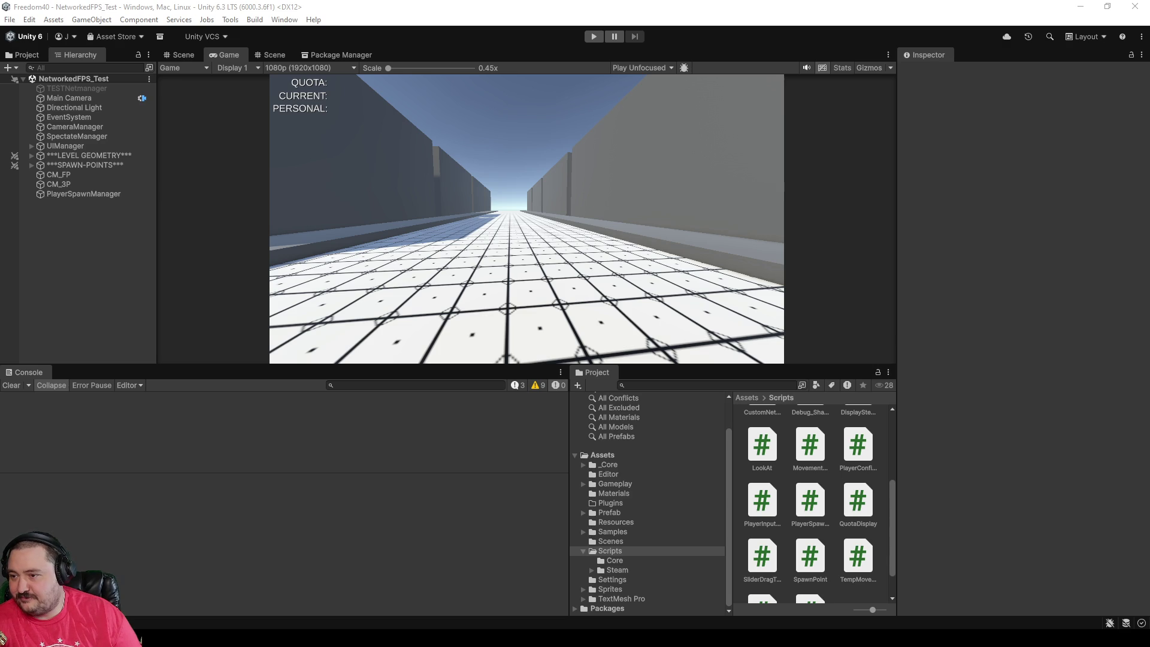
mouse_move(578, 365)
left_mouse_down()
mouse_move(368, 260)
mouse_move(795, 5)
left_mouse_up()
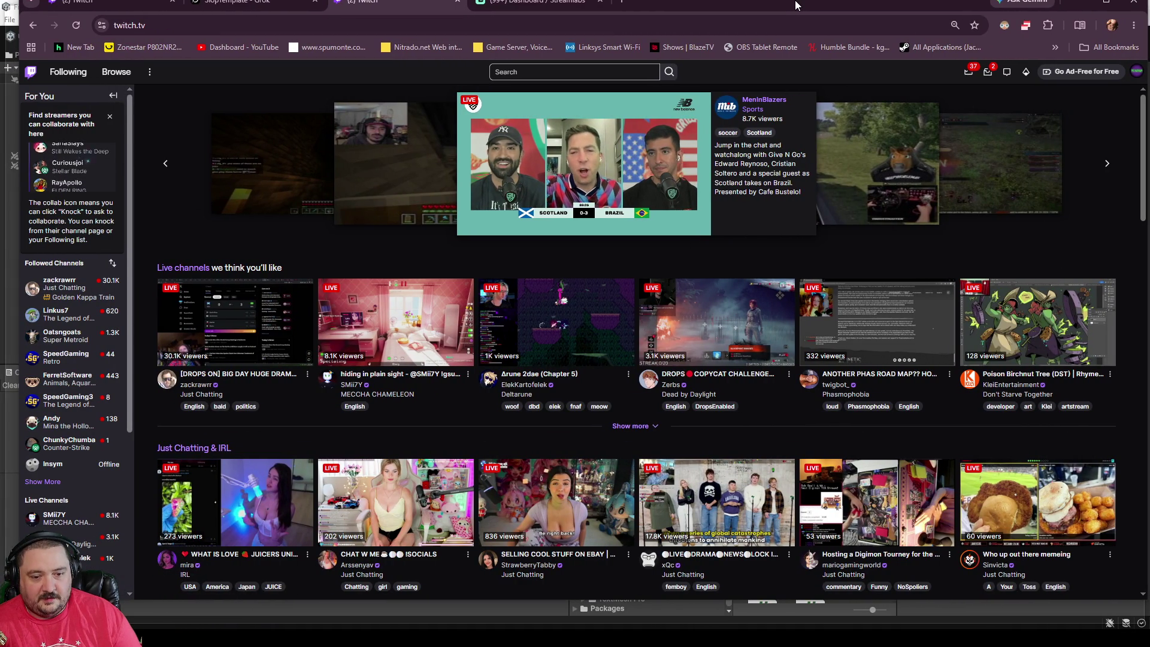
mouse_move(796, 4)
left_mouse_down()
mouse_move(765, 21)
mouse_move(1138, 3)
left_mouse_up()
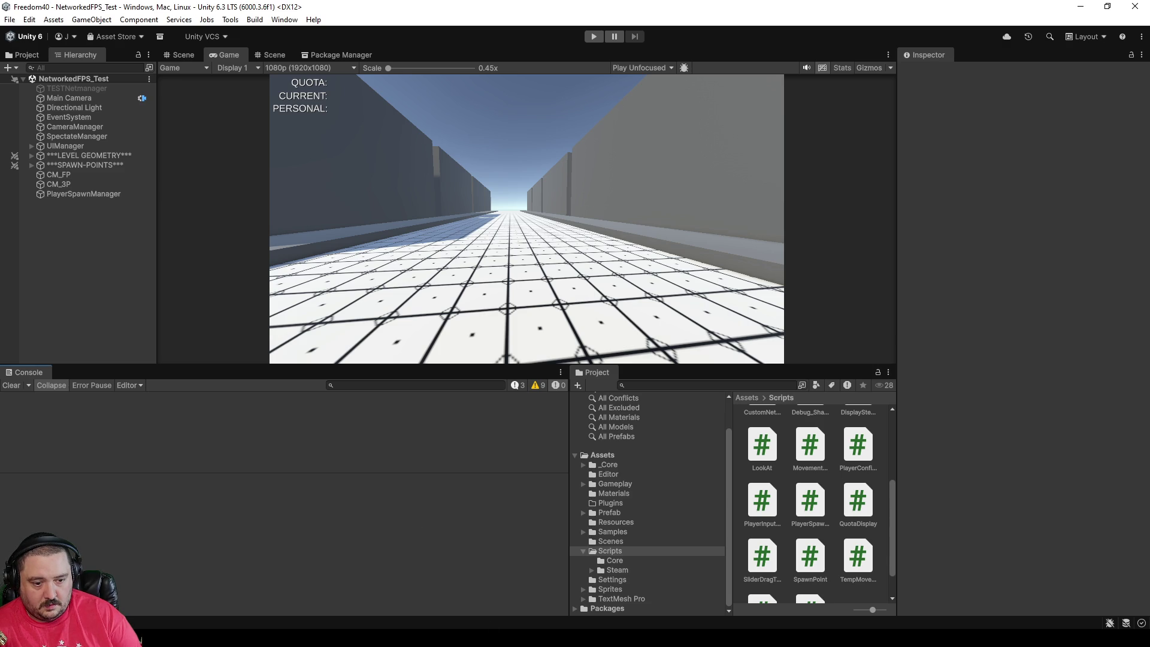
Step: Bring the Unity editor back to the front from the taskbar
mouse_move(478, 637)
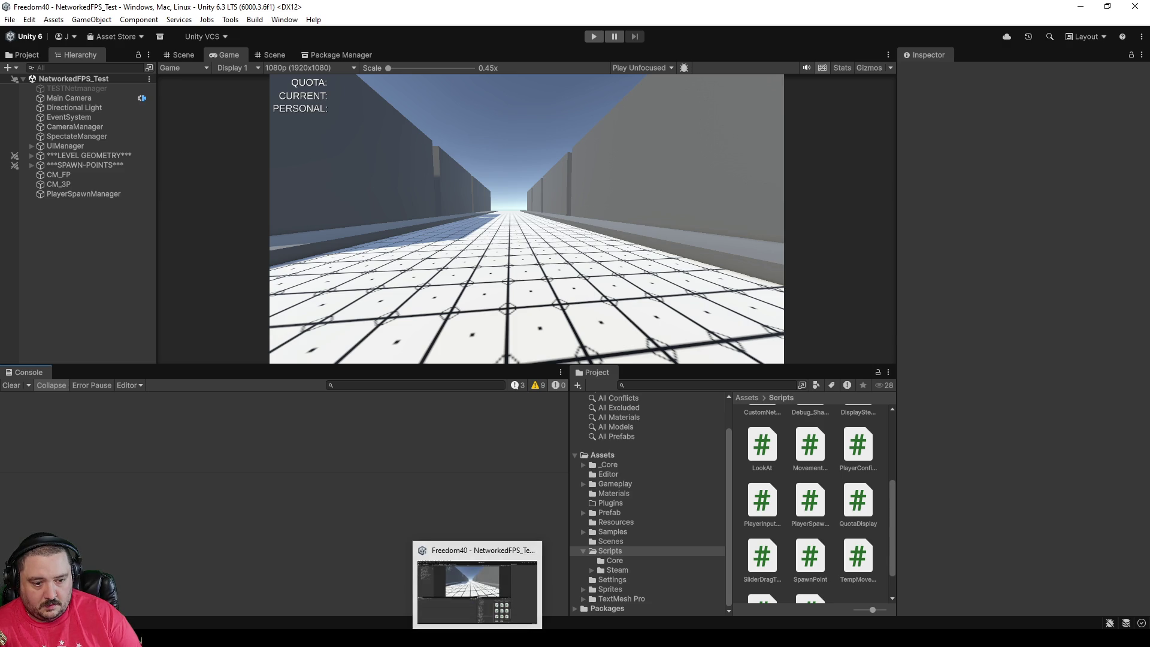
left_click(473, 594)
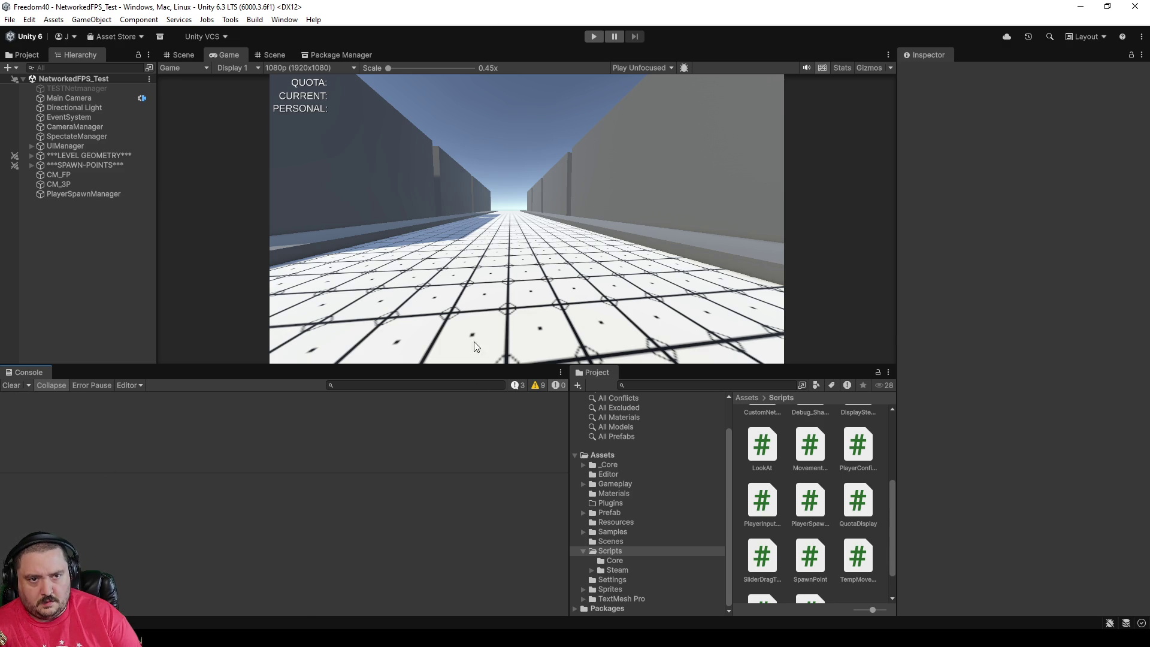
key("alt+Tab")
key("alt+Tab")
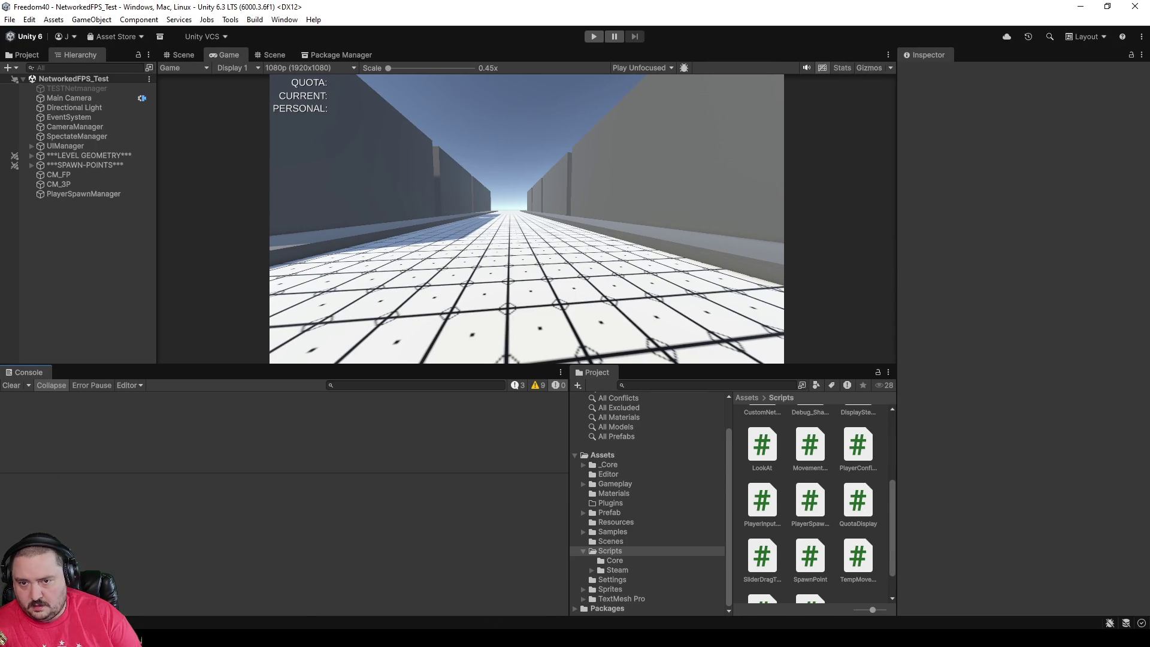
Step: Show the Tools > Run Batch File submenu with its Run My Build Script and Run Custom .bat options
mouse_move(113, 638)
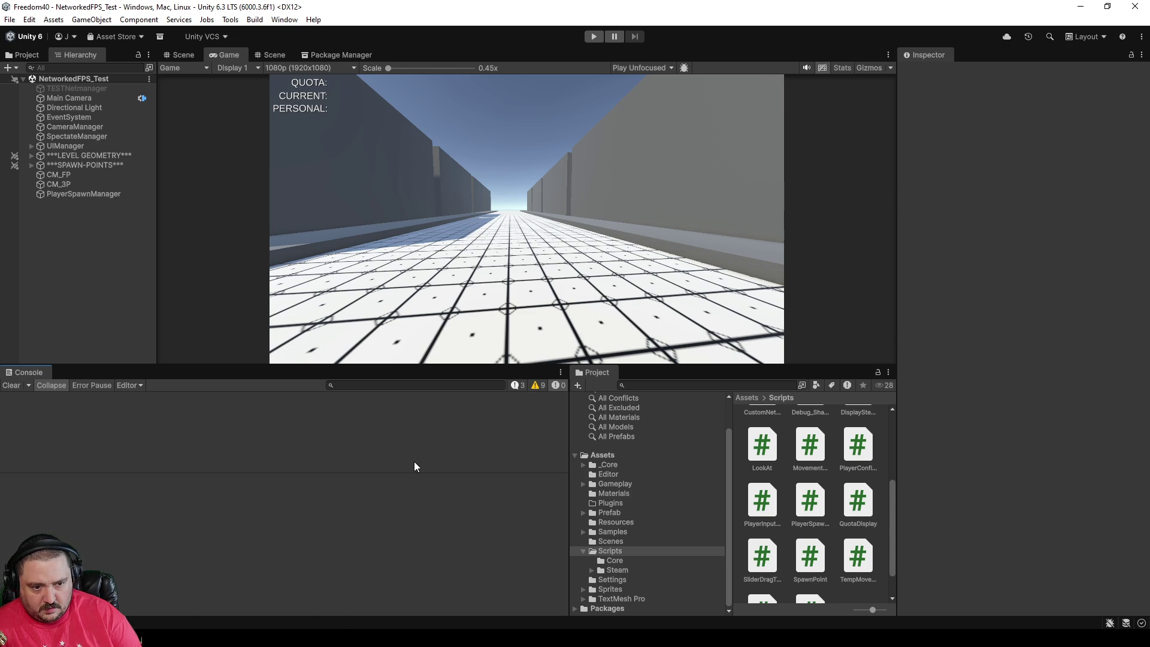
left_click(238, 21)
mouse_move(254, 22)
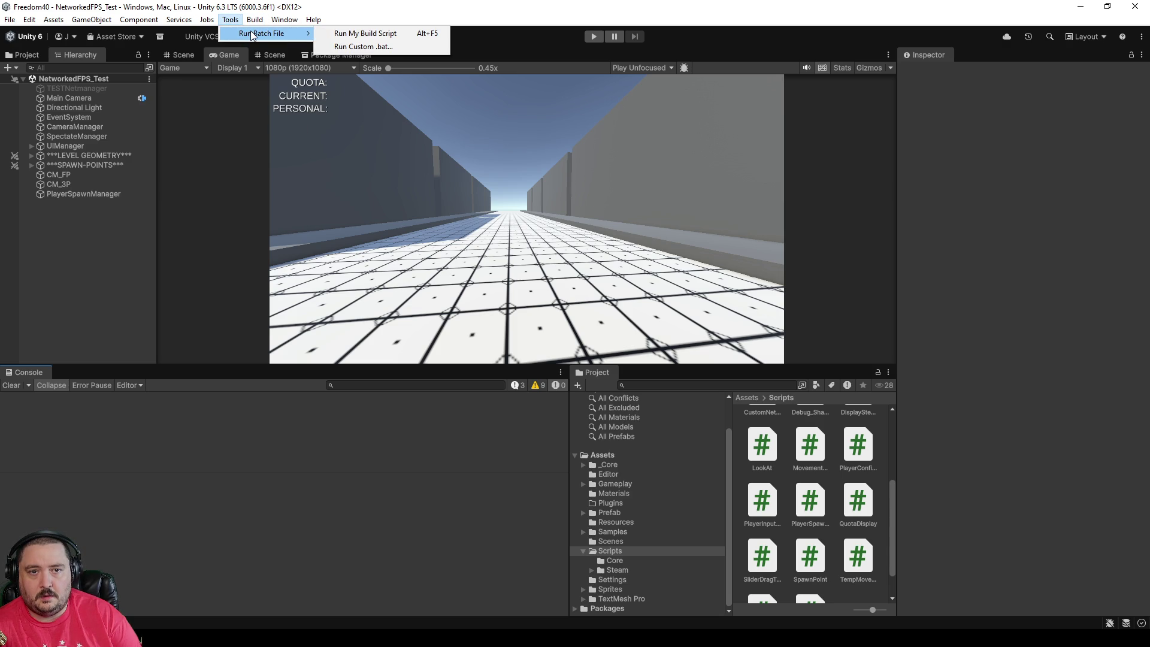
left_click(302, 33)
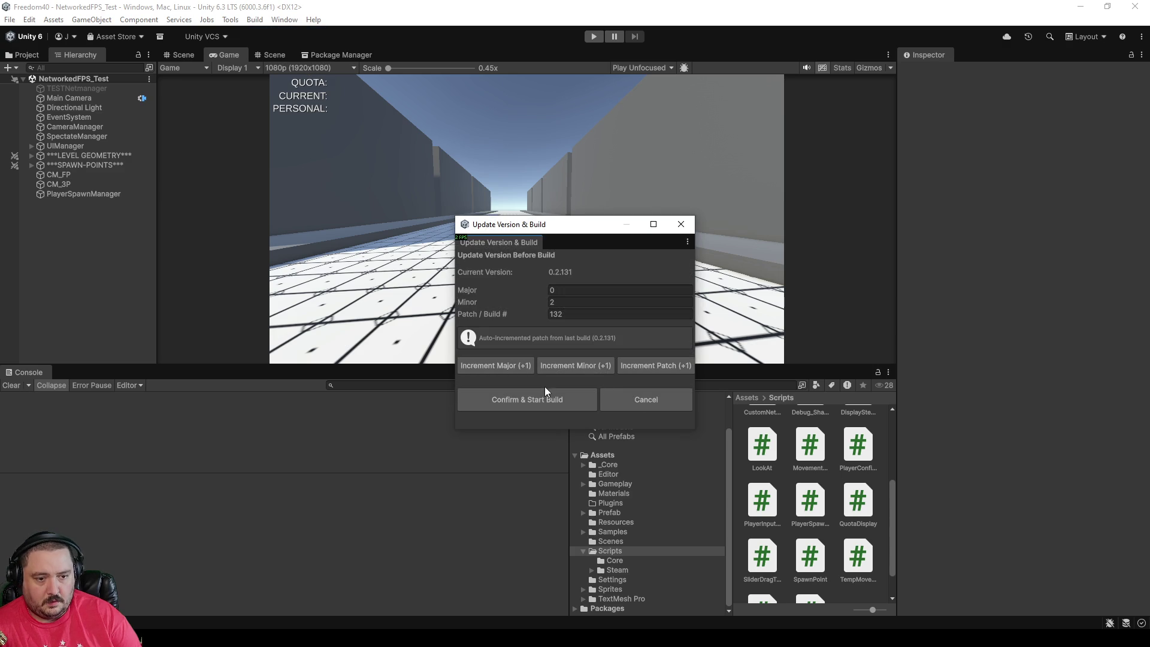
left_click(648, 399)
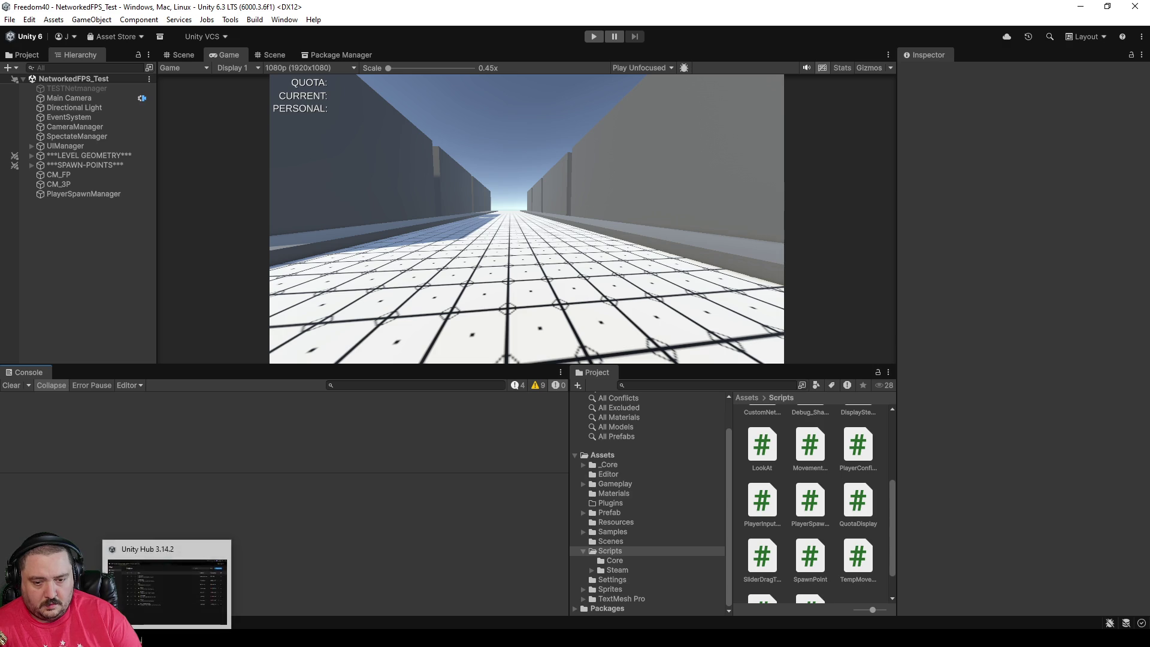
mouse_move(433, 638)
mouse_move(477, 638)
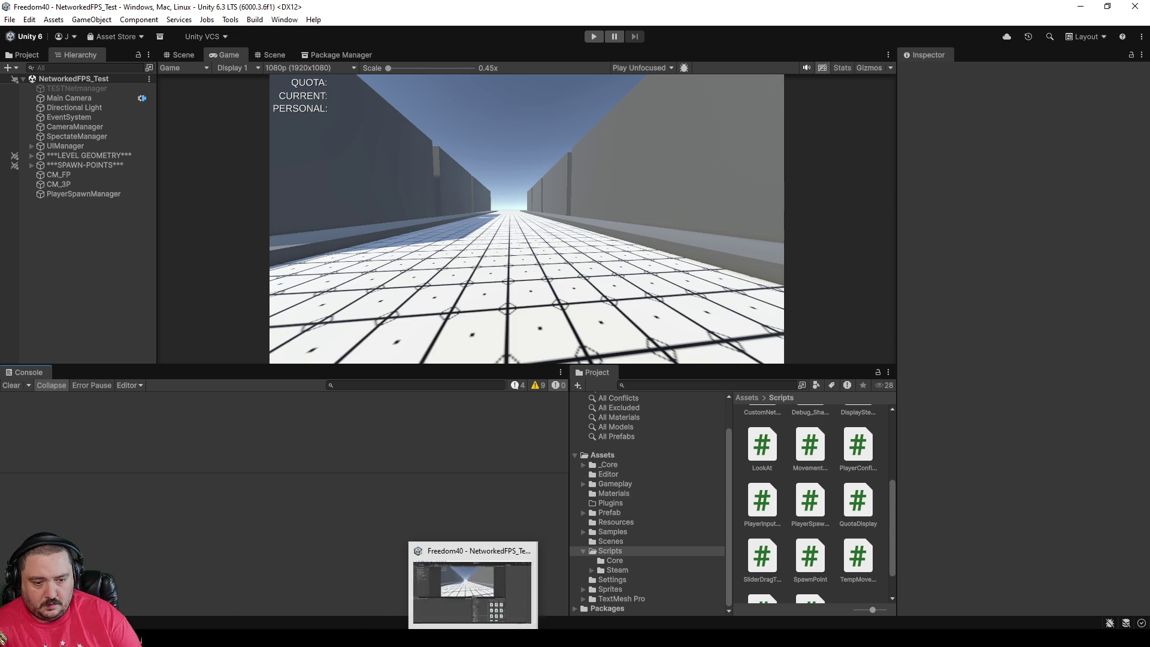
left_click(478, 595)
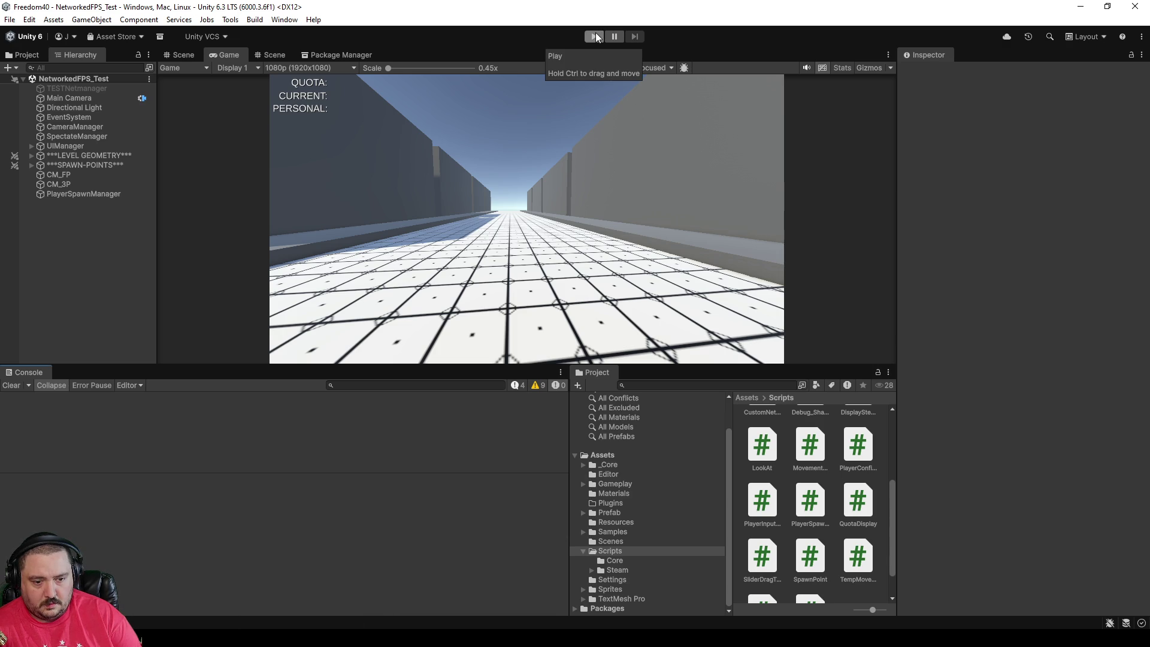
Step: Build version 0.2.132 via Build with Version Popup, then dismiss the success and batch-file dialogs
left_click(255, 20)
left_click(276, 34)
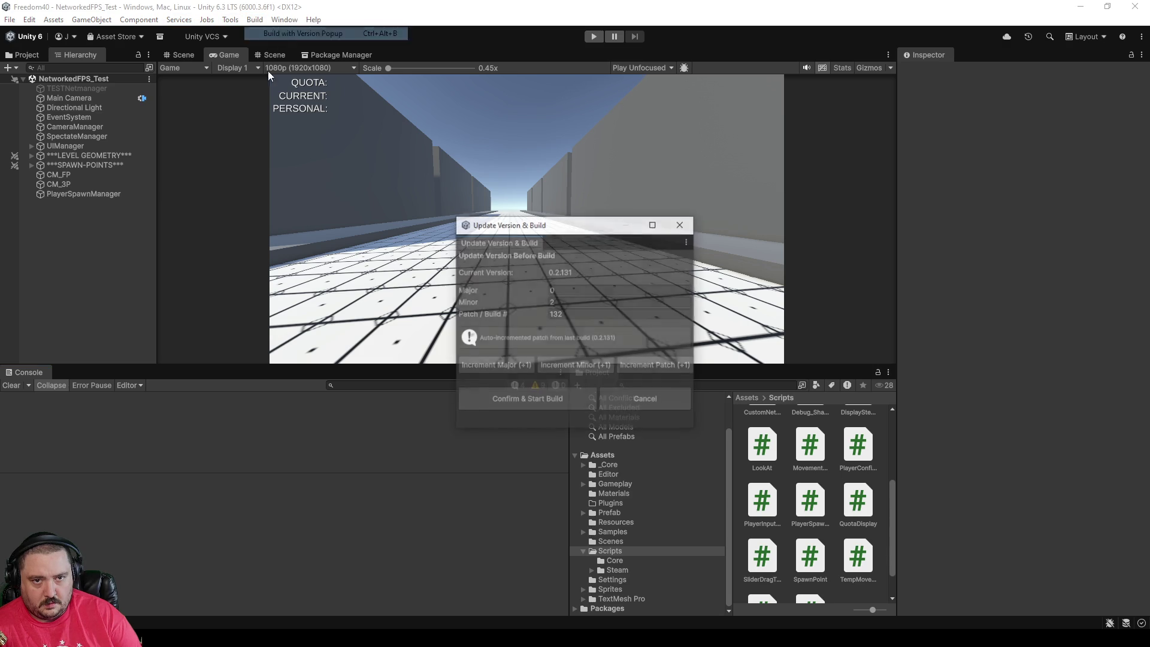
left_click(546, 402)
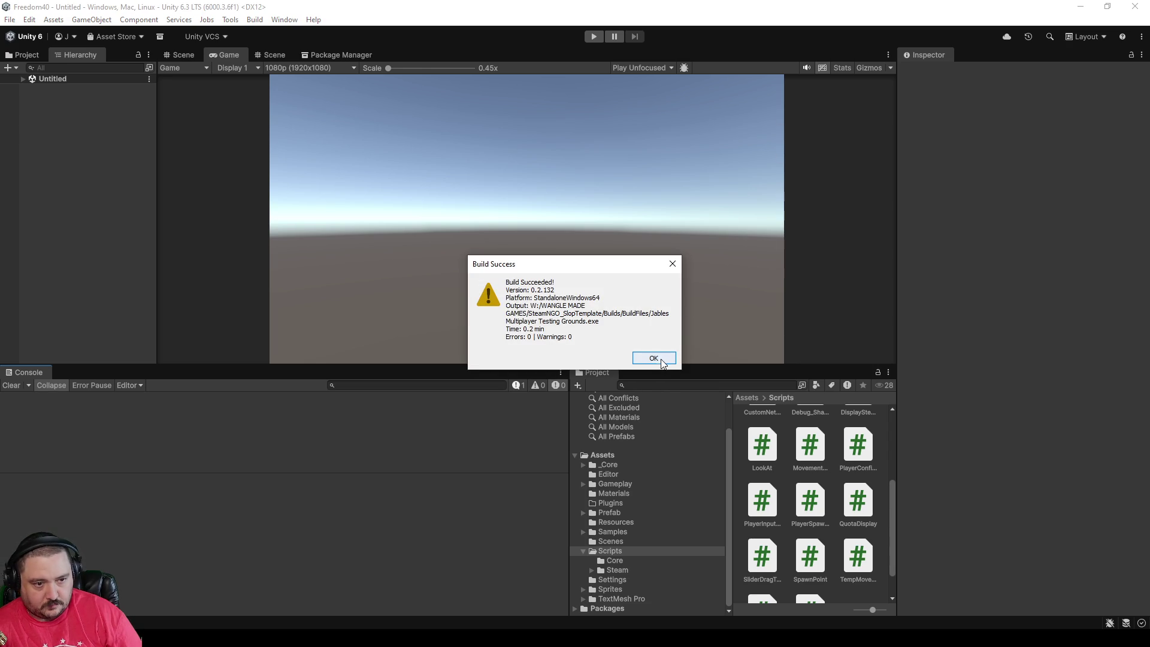
left_click(654, 358)
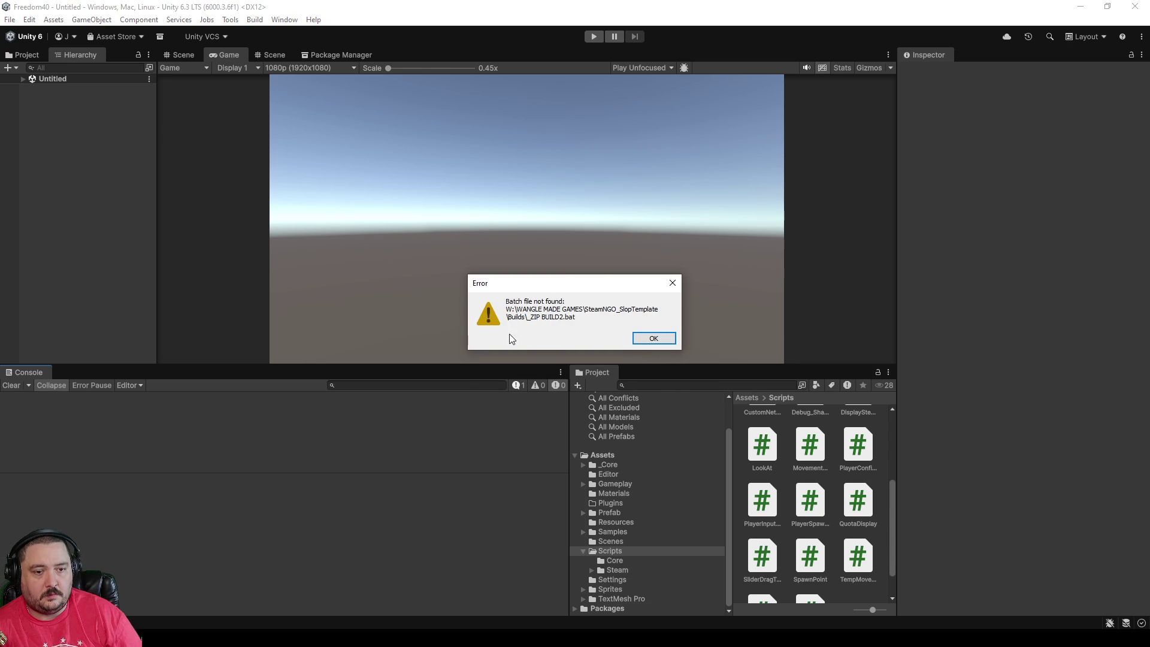
left_click(655, 339)
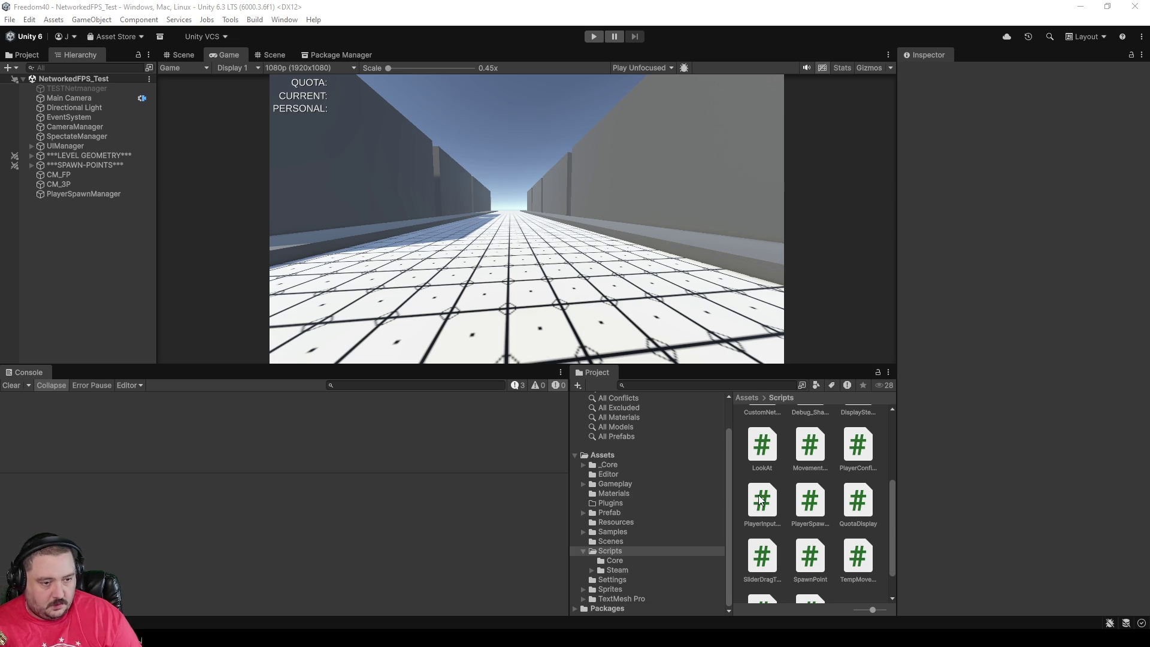
Step: Scroll up in the editor while NetworkedFPS_Test reloads with an empty Console
scroll(784, 487, "up", 3)
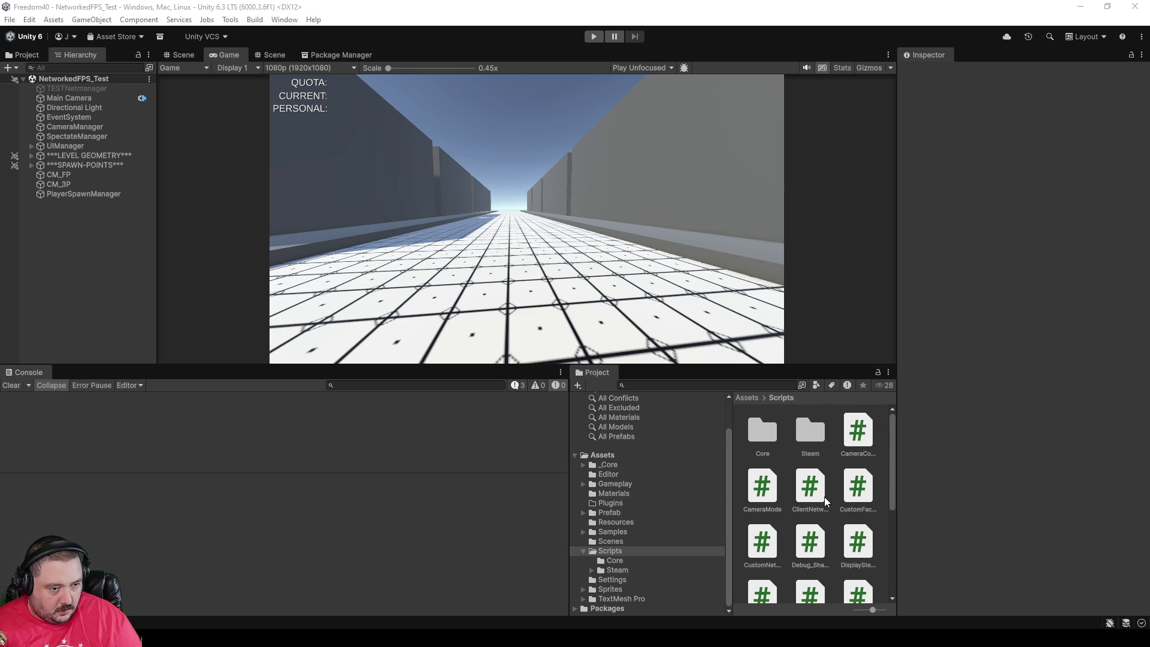
Step: Open BuildSuccessReporter.cs from the Editor folder in the code editor
left_click(613, 474)
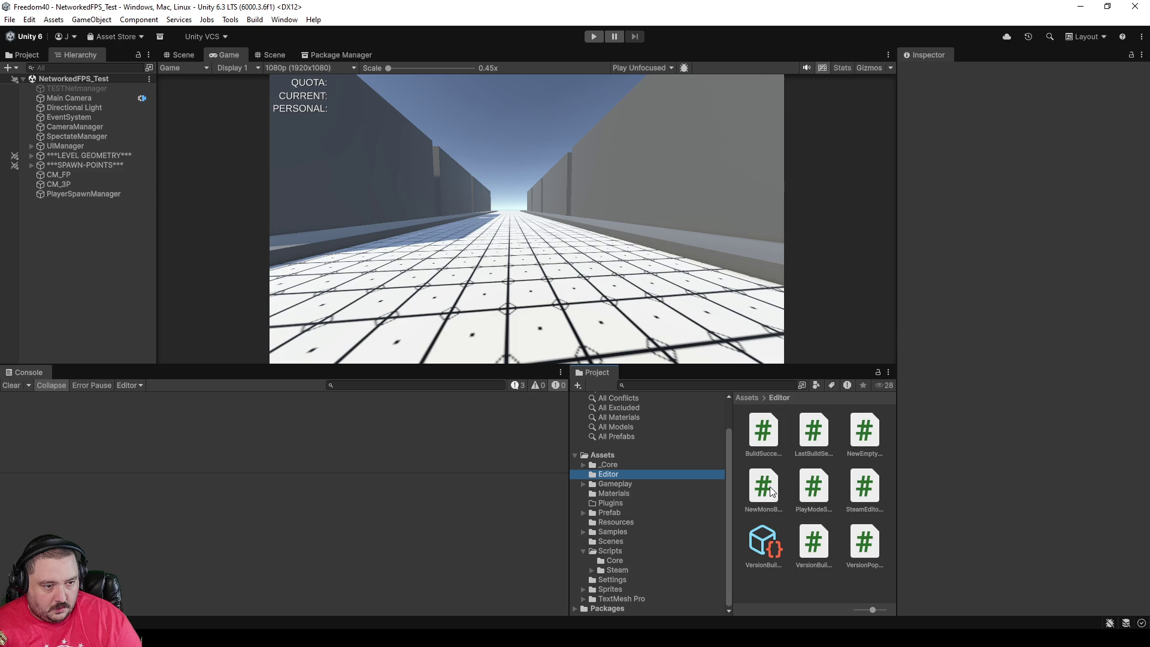
left_click(760, 439)
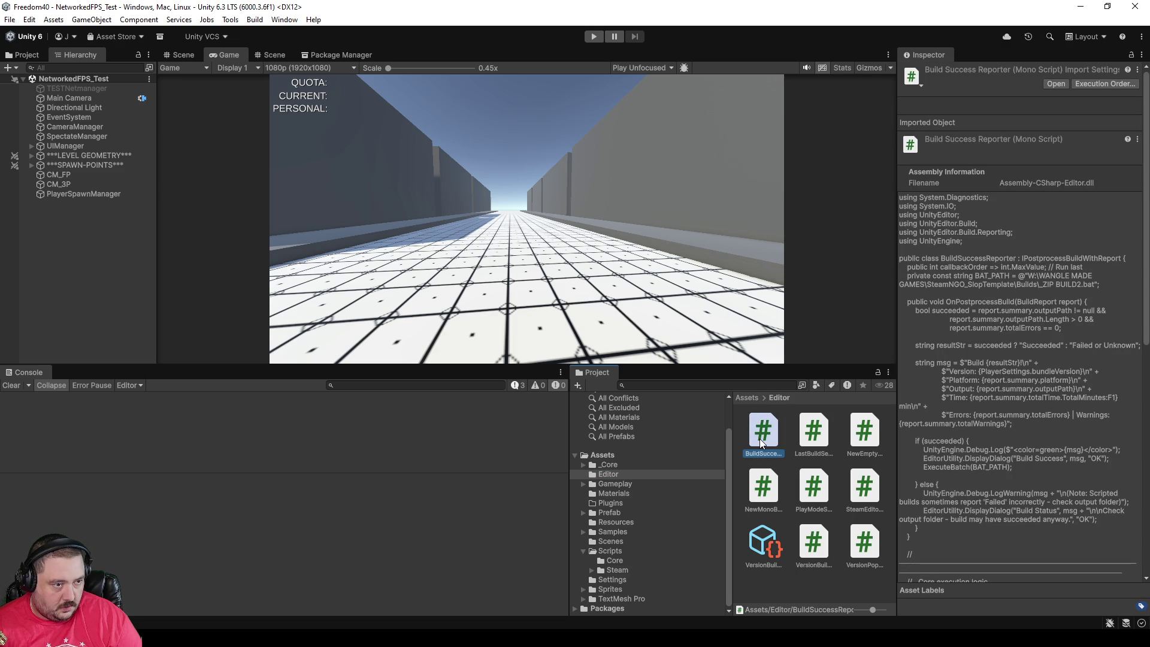
double_click(759, 438)
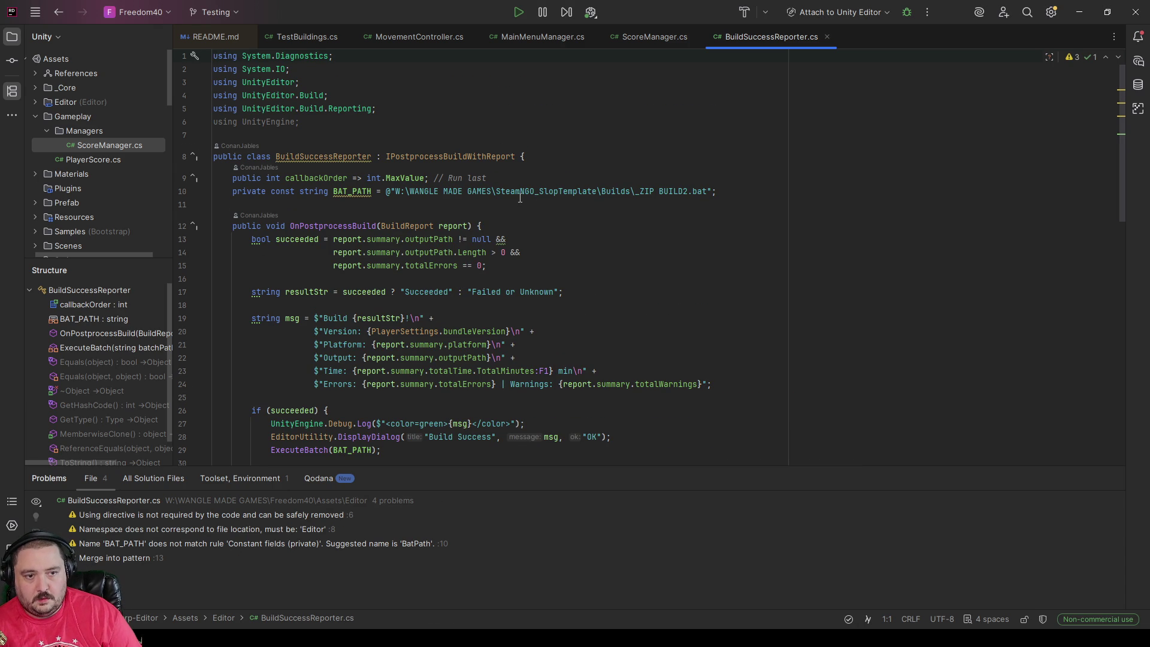
Step: Replace SteamNGO_SlopTemplate with Freedom40 in the BAT_PATH constant
left_click_drag(495, 191, 598, 191)
type("Freed")
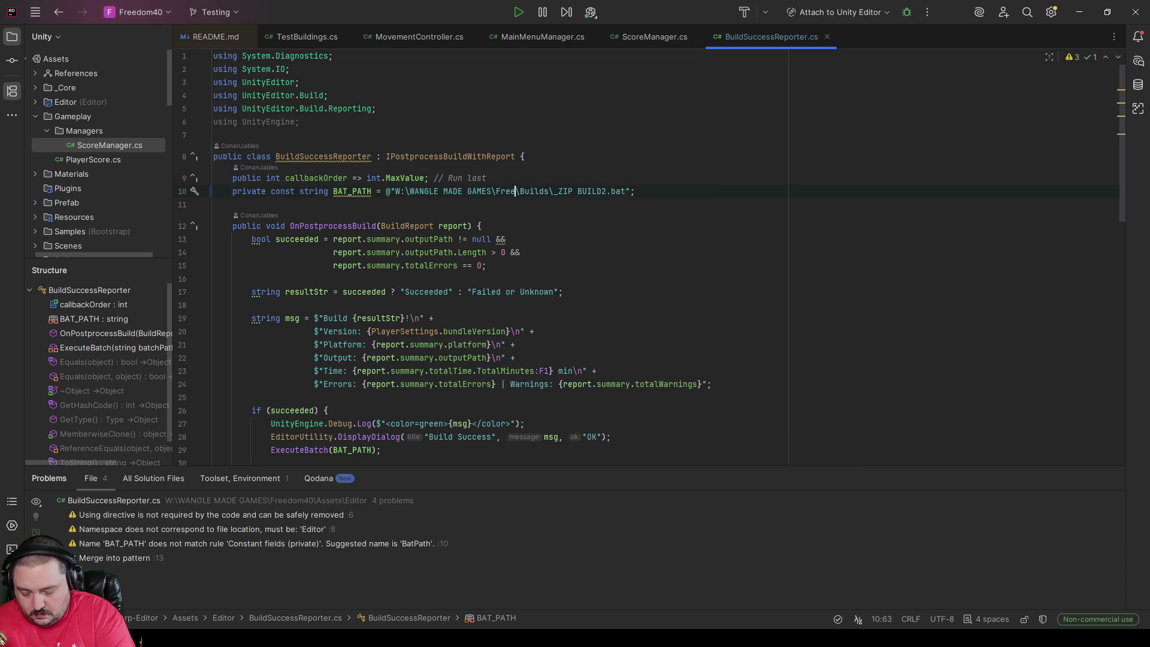
type("om40")
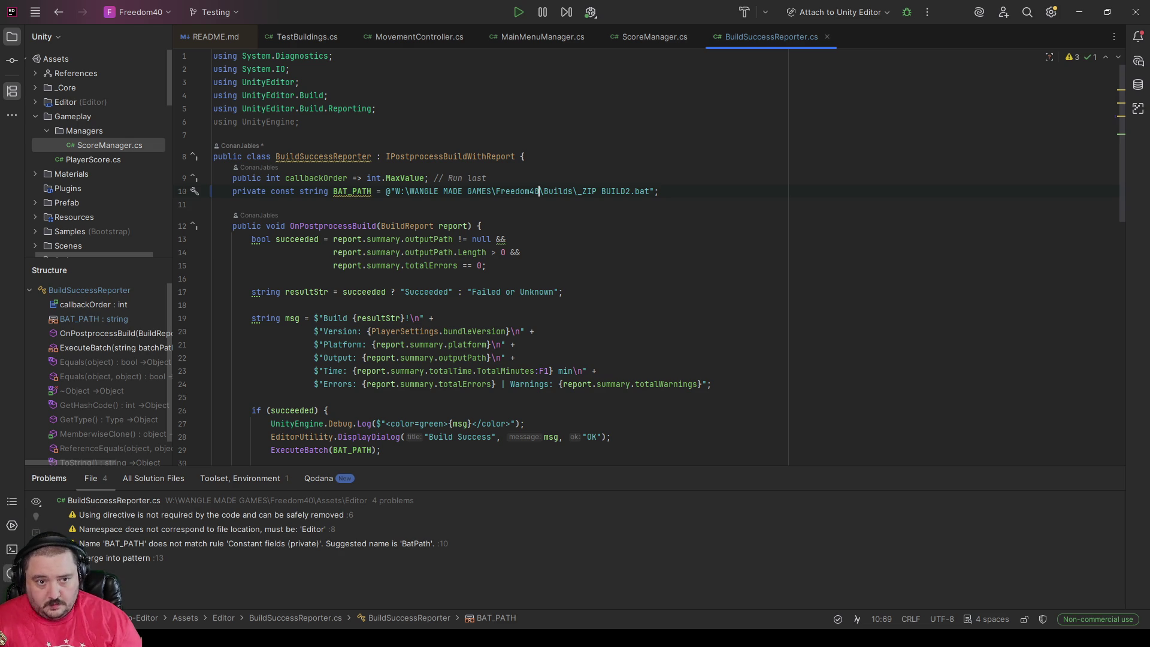
scroll(657, 308, "down", 8)
scroll(657, 309, "down", 5)
scroll(665, 311, "up", 8)
scroll(669, 315, "up", 5)
Step: Close the edited script in Rider and return to Unity
left_click(827, 37)
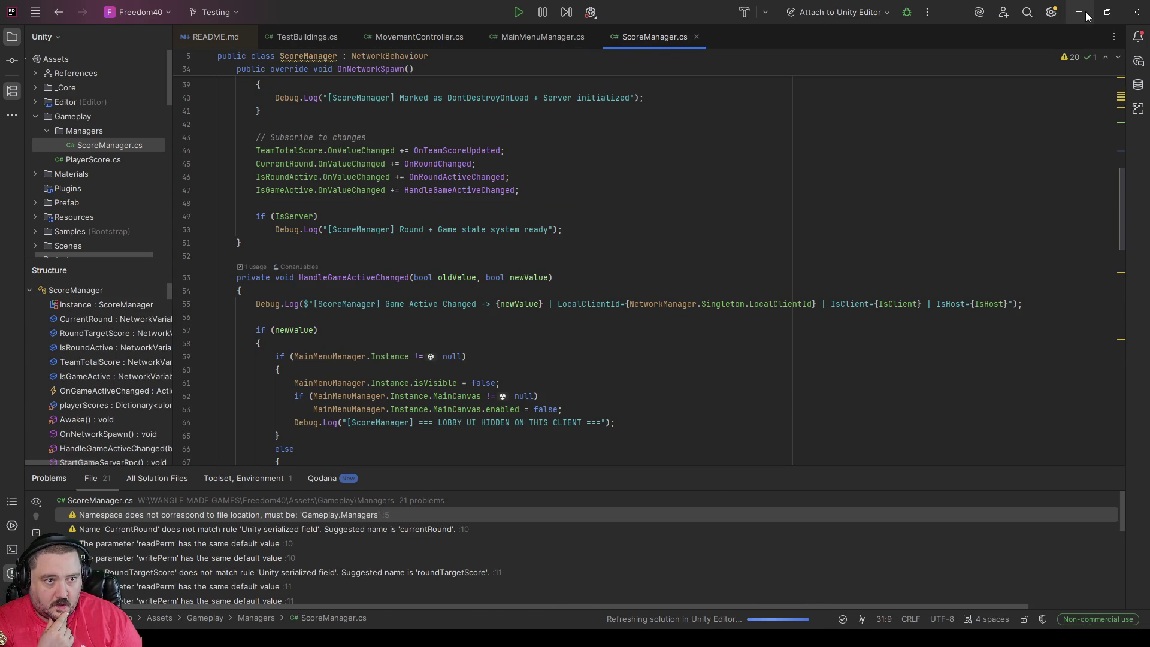
left_click(477, 638)
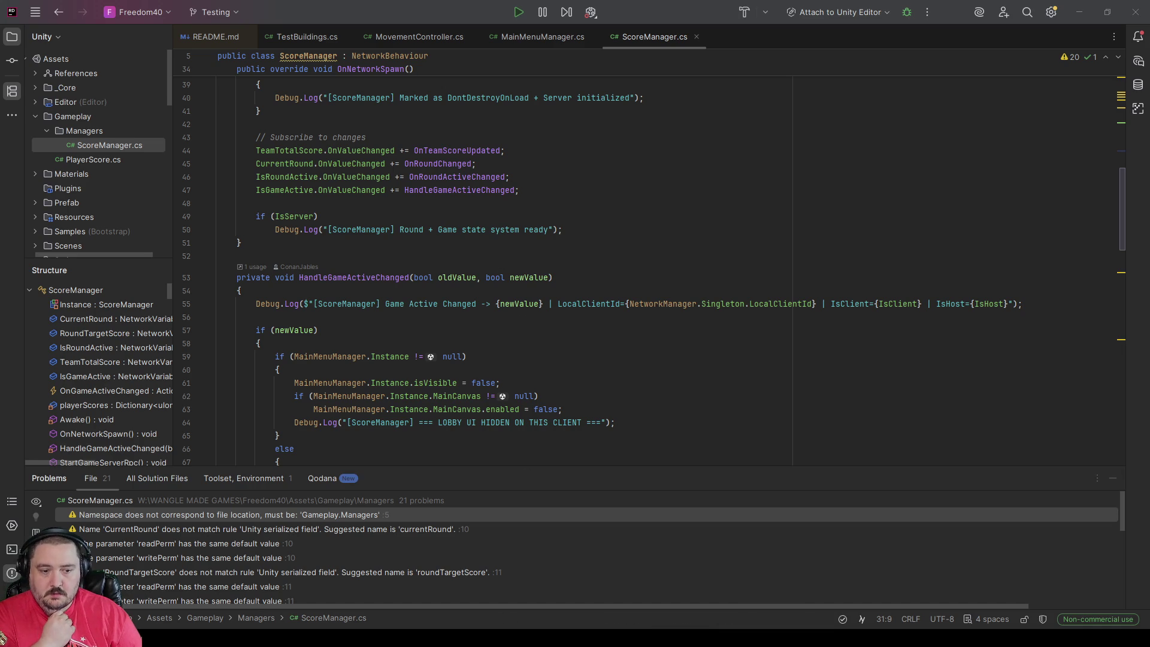
key("alt+Tab")
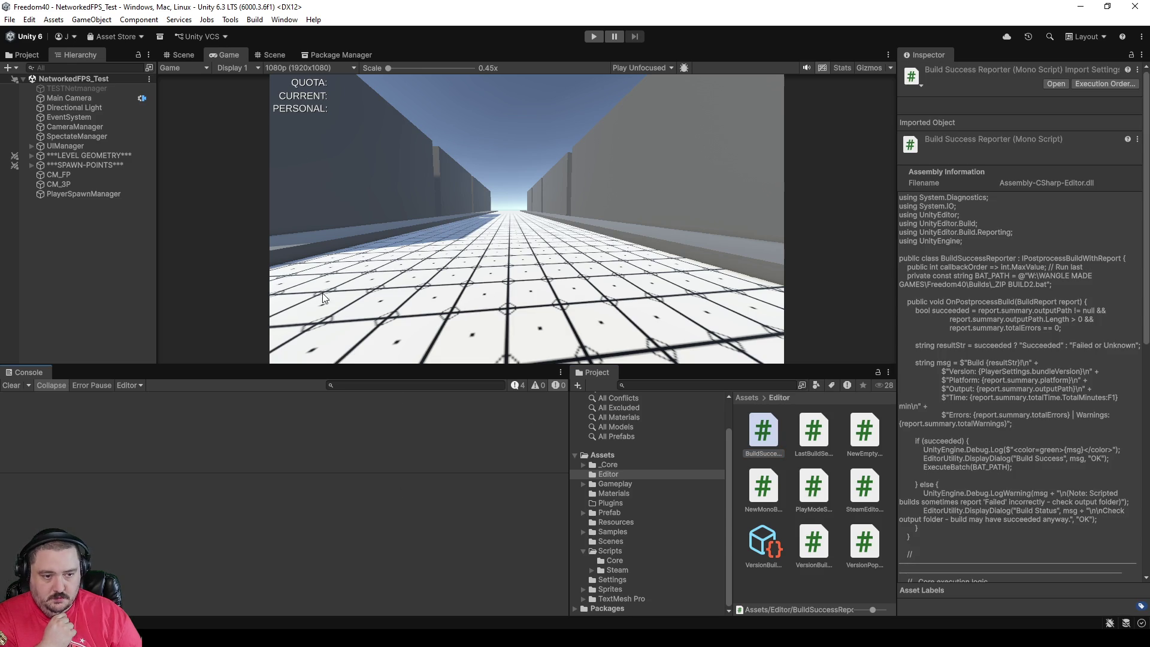
Step: Build version 0.2.133 through Tools > Update Version & Build and dismiss the success report
left_click(230, 20)
left_click(282, 34)
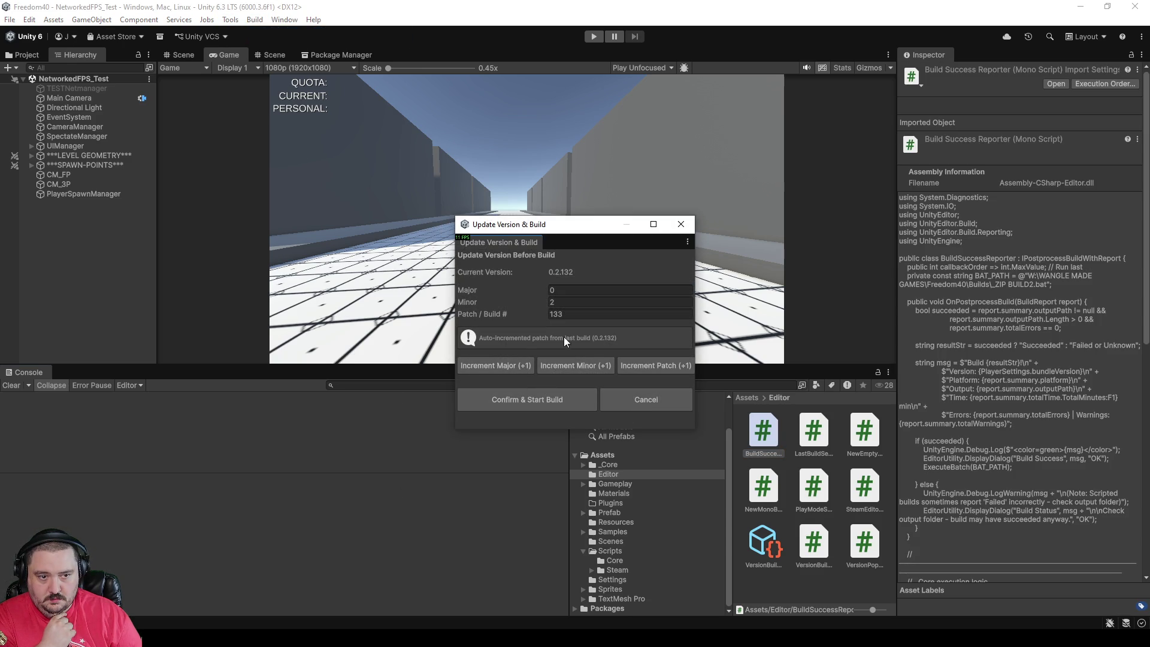
left_click(538, 400)
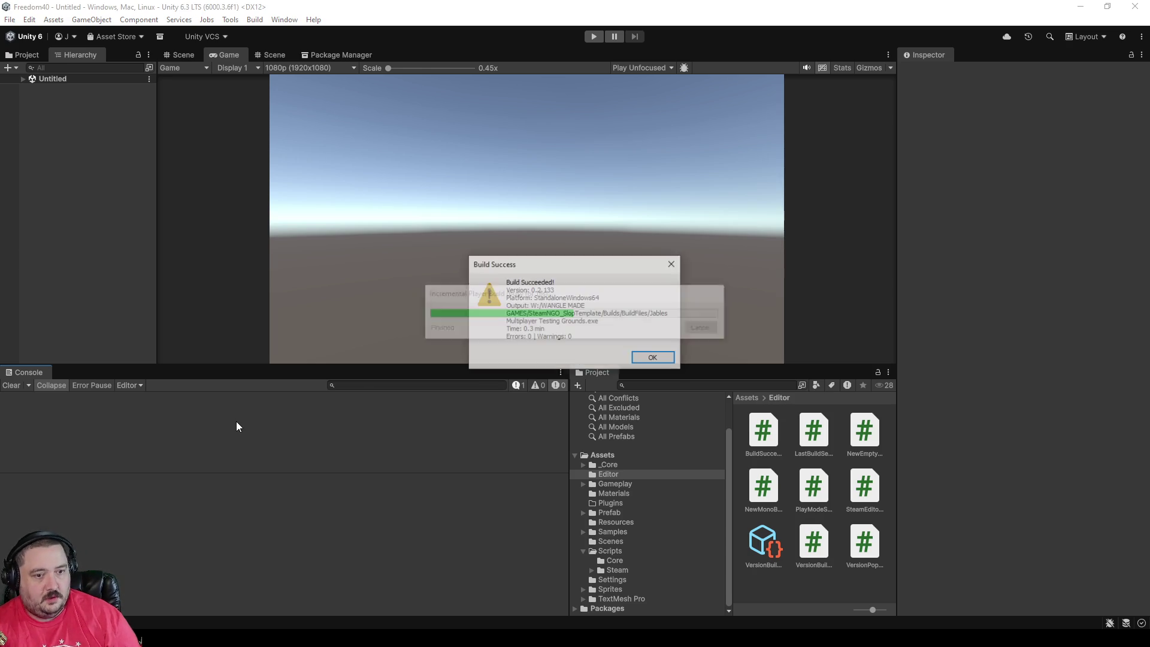
left_click(657, 358)
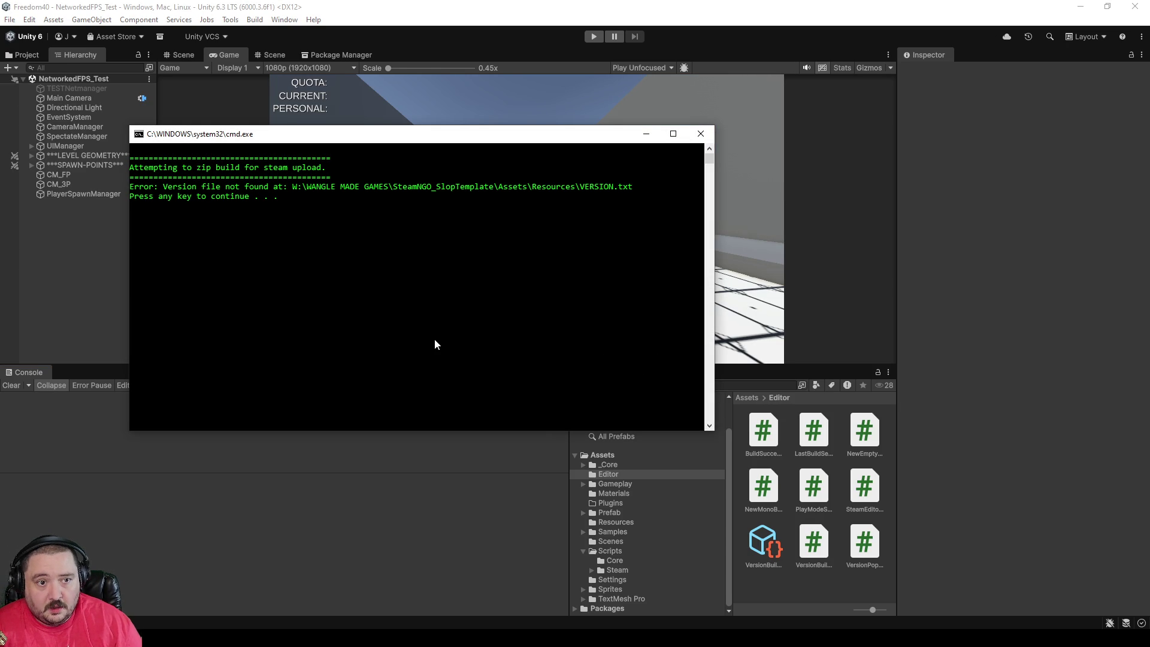
Step: Close the Command Prompt window showing the zip script's VERSION.txt-not-found error
key("Return")
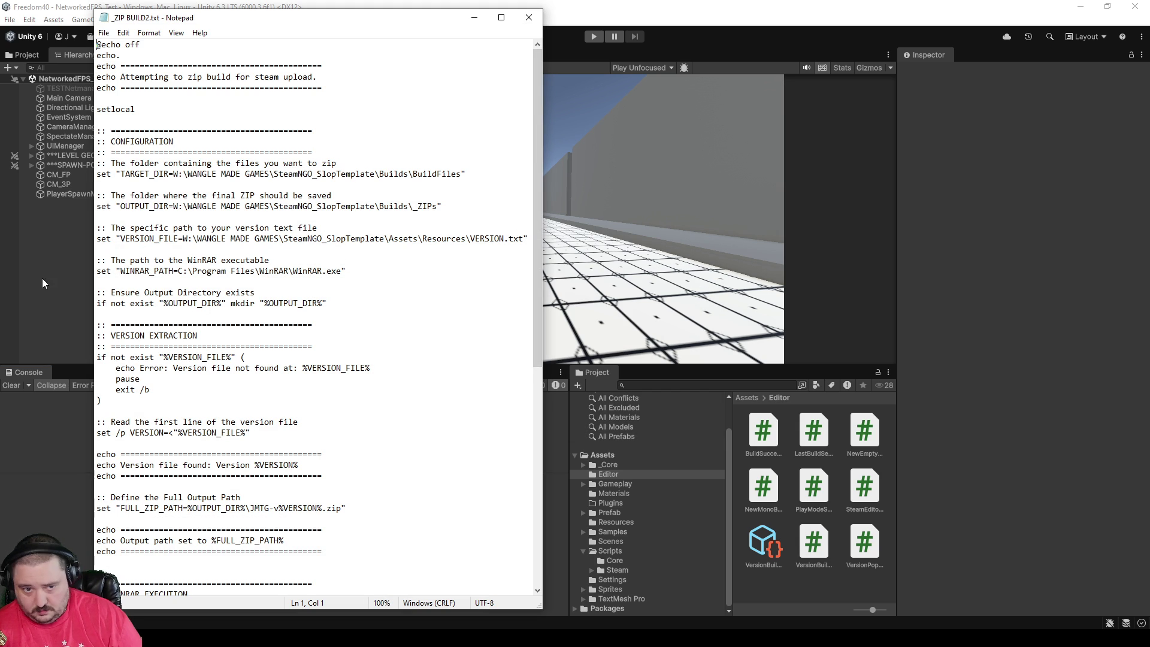
Step: Replace SteamNGO_SlopTemplate with Freedom40 in the TARGET_DIR path
left_click_drag(375, 172, 274, 173)
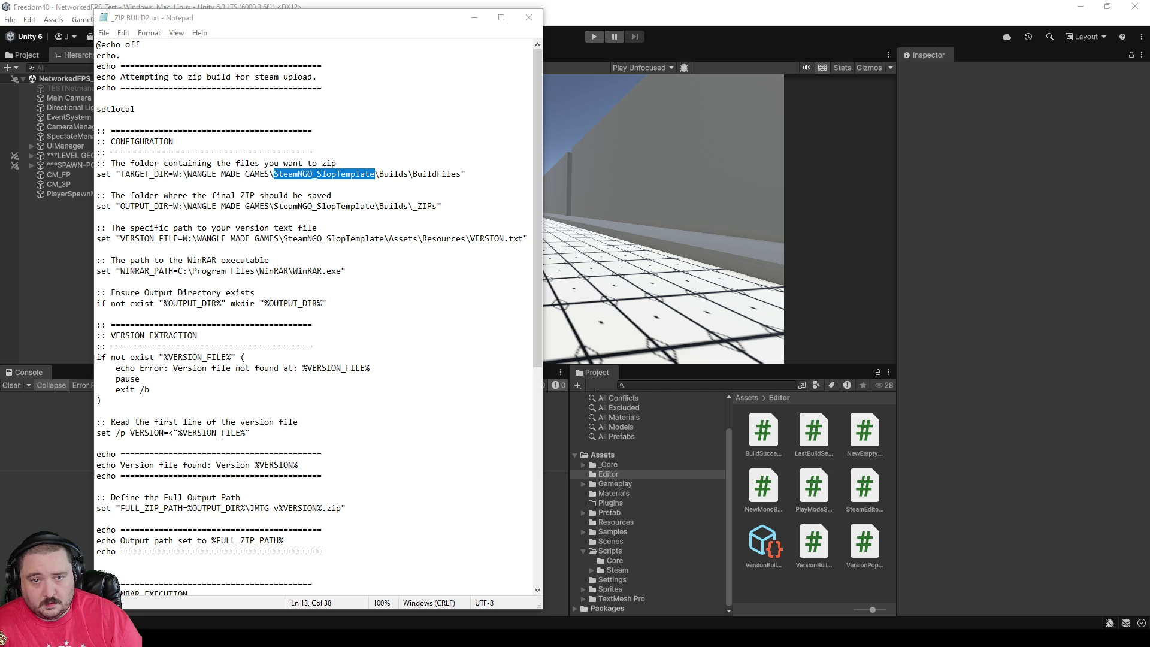
double_click(321, 175)
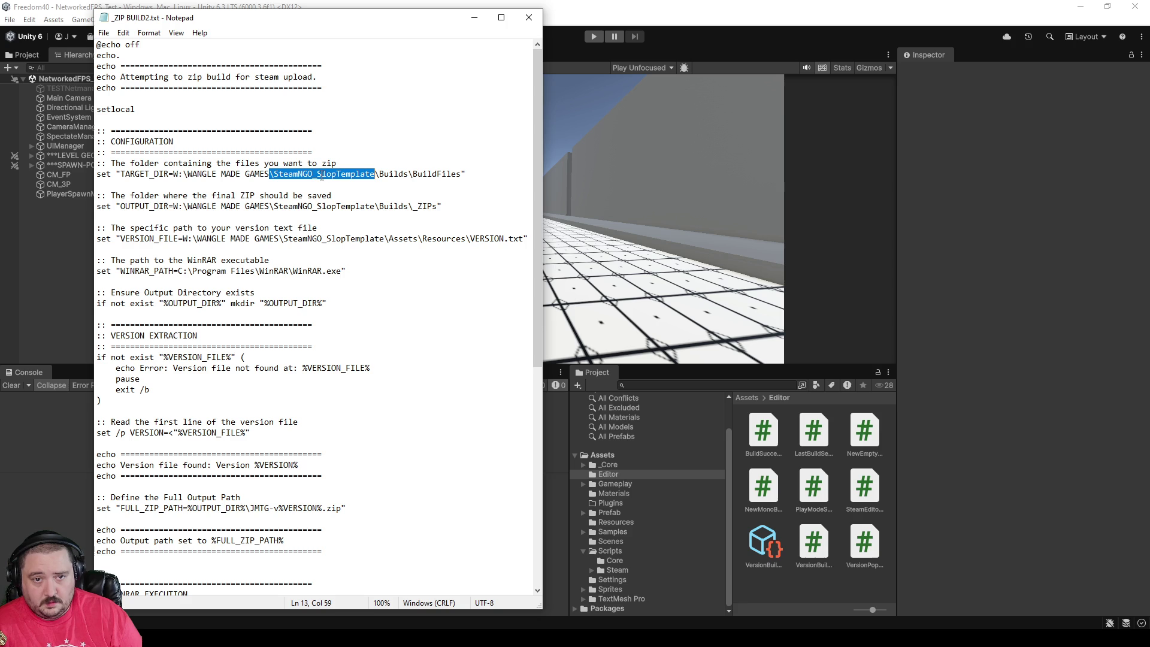
left_click_drag(376, 174, 275, 176)
type("Freed")
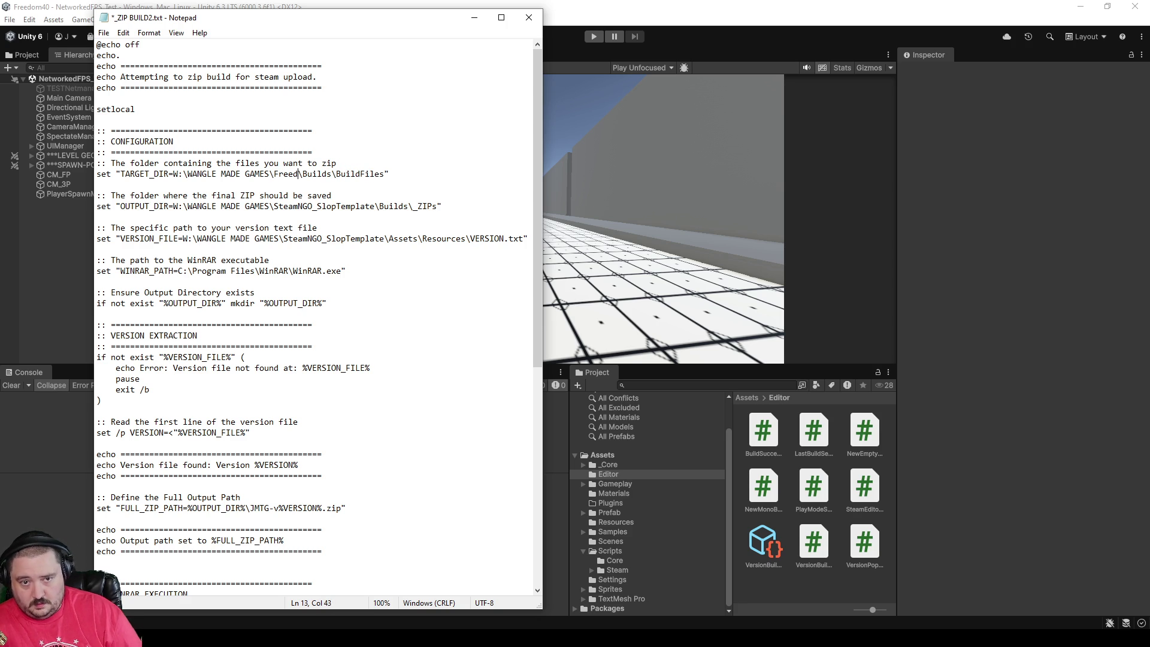
type("om40")
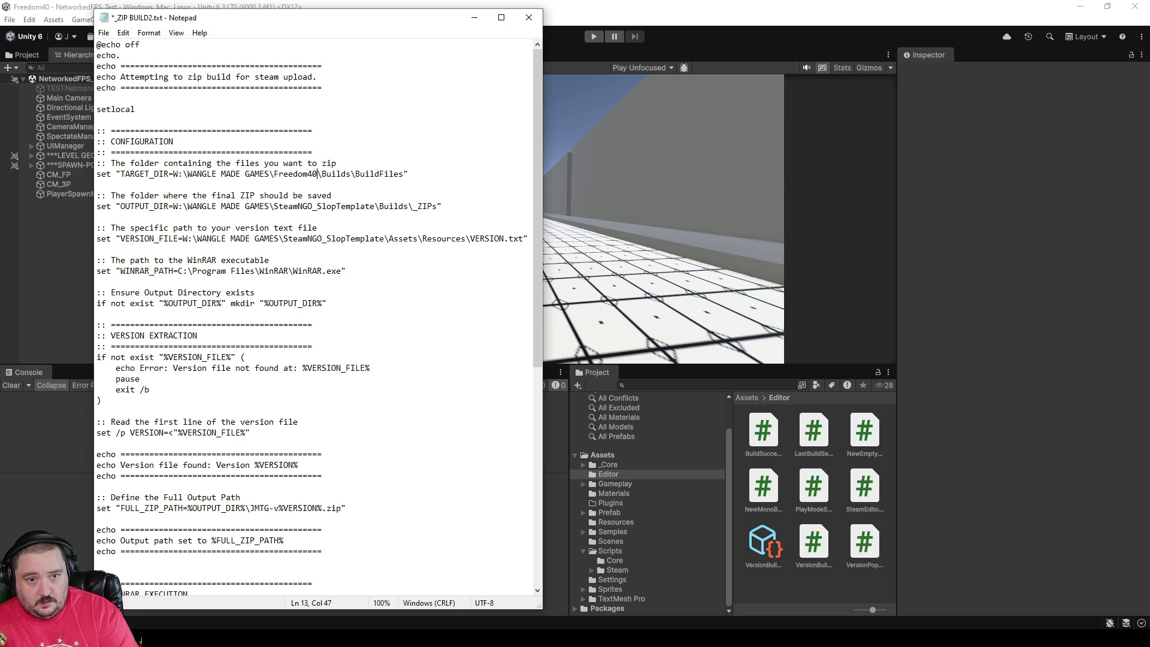
Step: Copy \Freedom40 and paste it over the old project folder in OUTPUT_DIR and VERSION_FILE
key("Down")
key("Down")
key("Home")
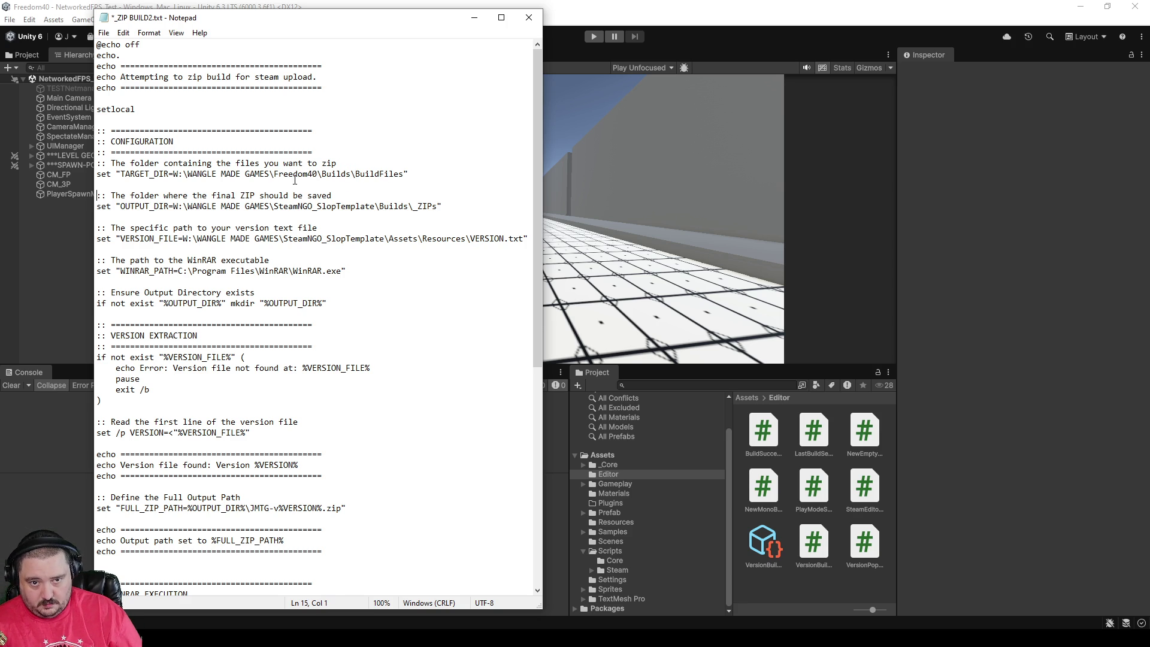
double_click(296, 176)
left_click(299, 190)
double_click(299, 174)
left_click(300, 173)
left_click_drag(318, 174, 269, 174)
key("ctrl+c")
double_click(329, 207)
key("ctrl+v")
double_click(307, 240)
key("ctrl+v")
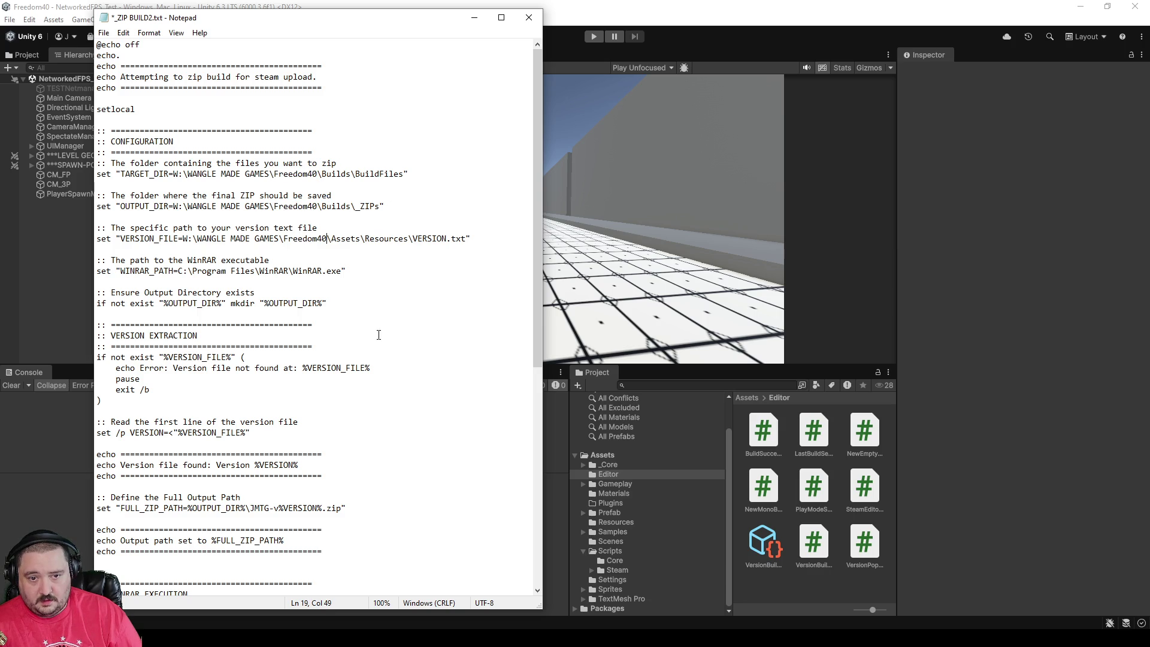
Step: Review the edited zip script and minimize Notepad
scroll(416, 358, "down", 11)
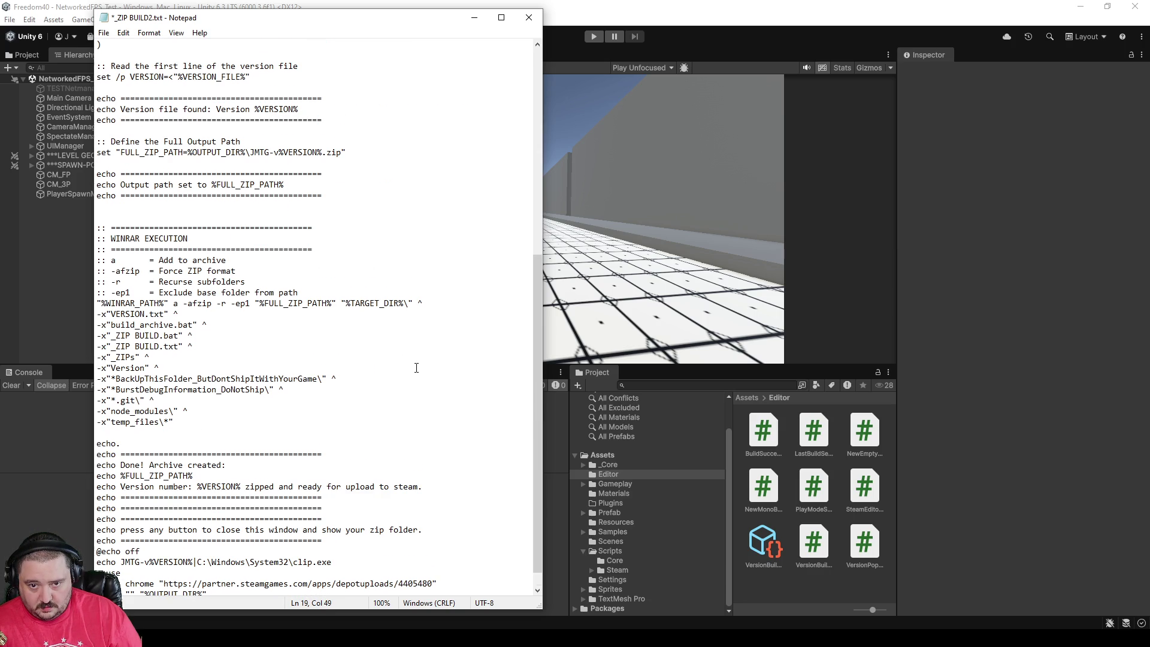
scroll(416, 367, "down", 1)
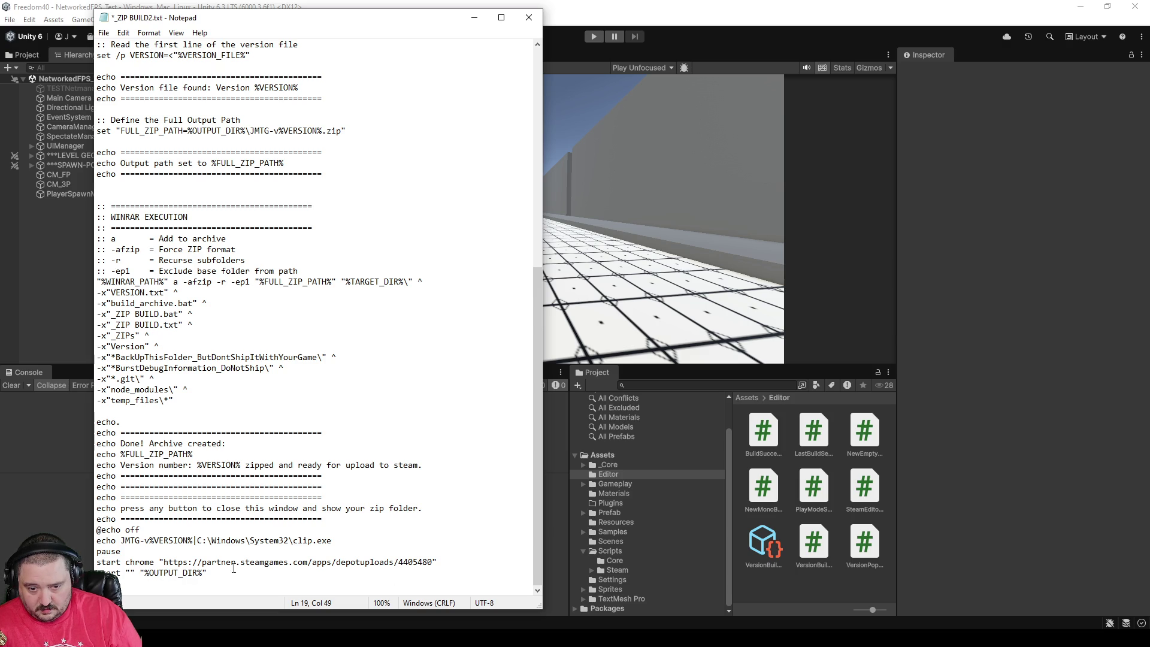
scroll(281, 563, "up", 3)
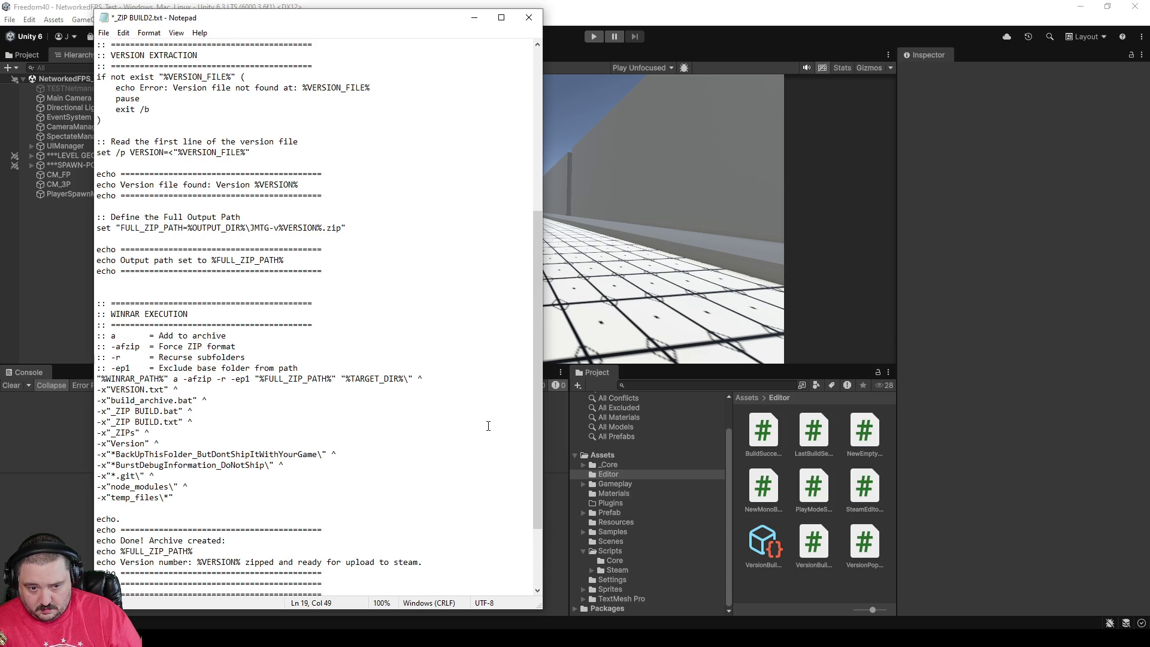
left_click_drag(537, 365, 536, 387)
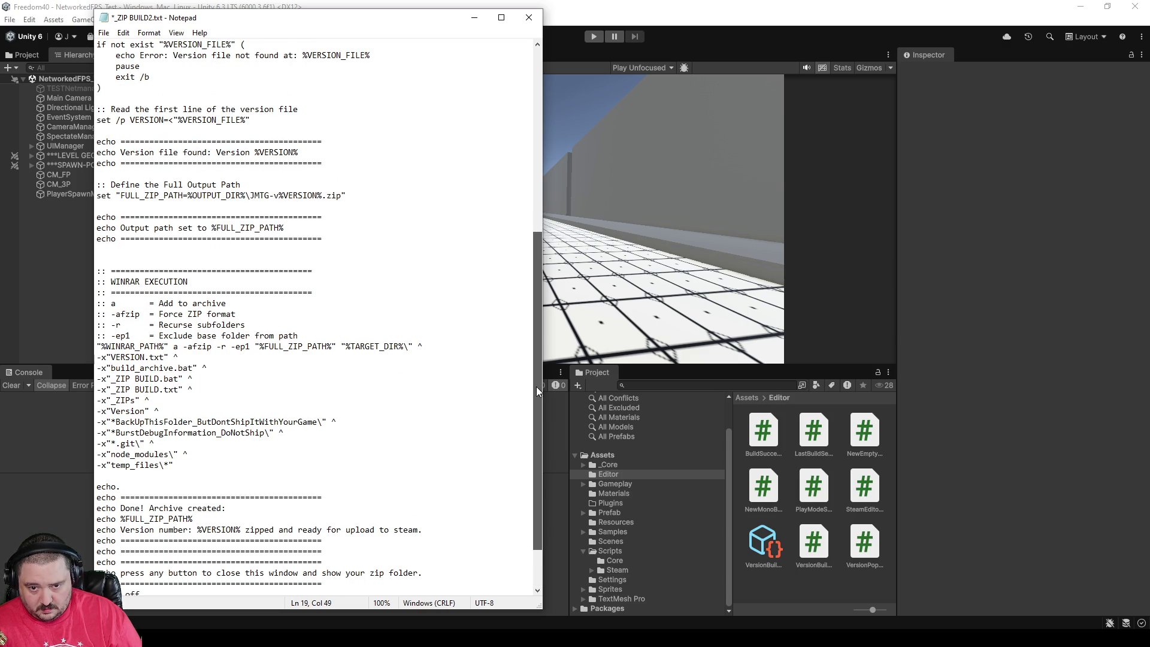
key("super+Down")
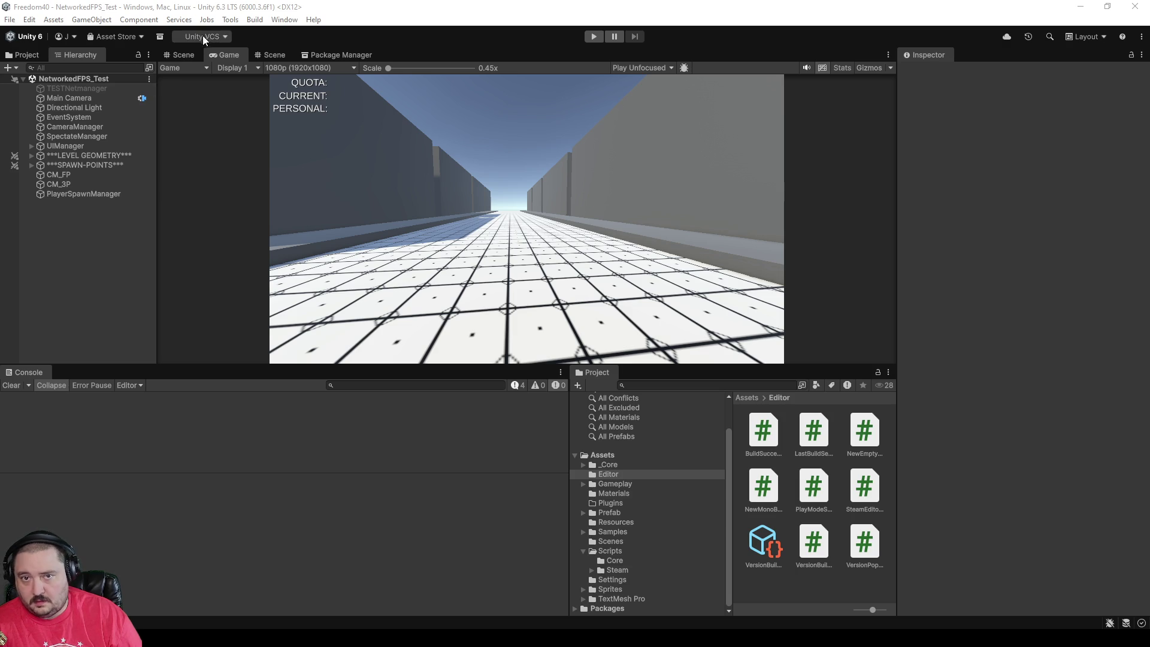
Step: Open the Update Version & Build dialog with Ctrl+B, proposing patch 134 over 0.2.133
key("ctrl+b")
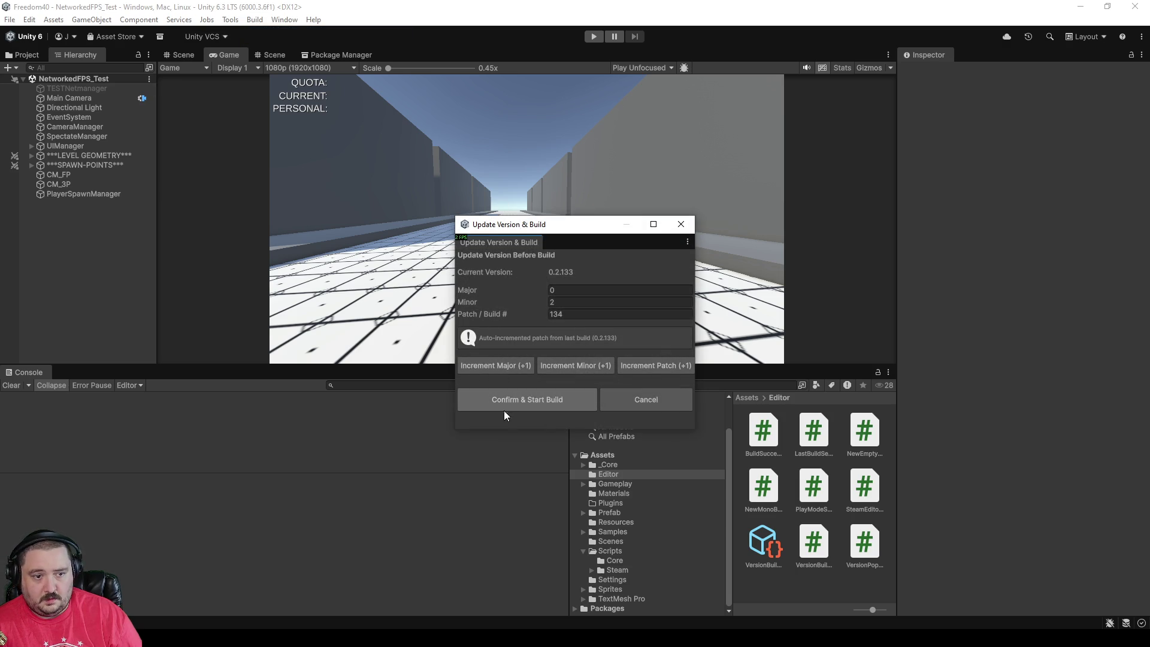
Step: Build version 0.2.134 with patch 134 and dismiss the Build Success report
left_click(495, 409)
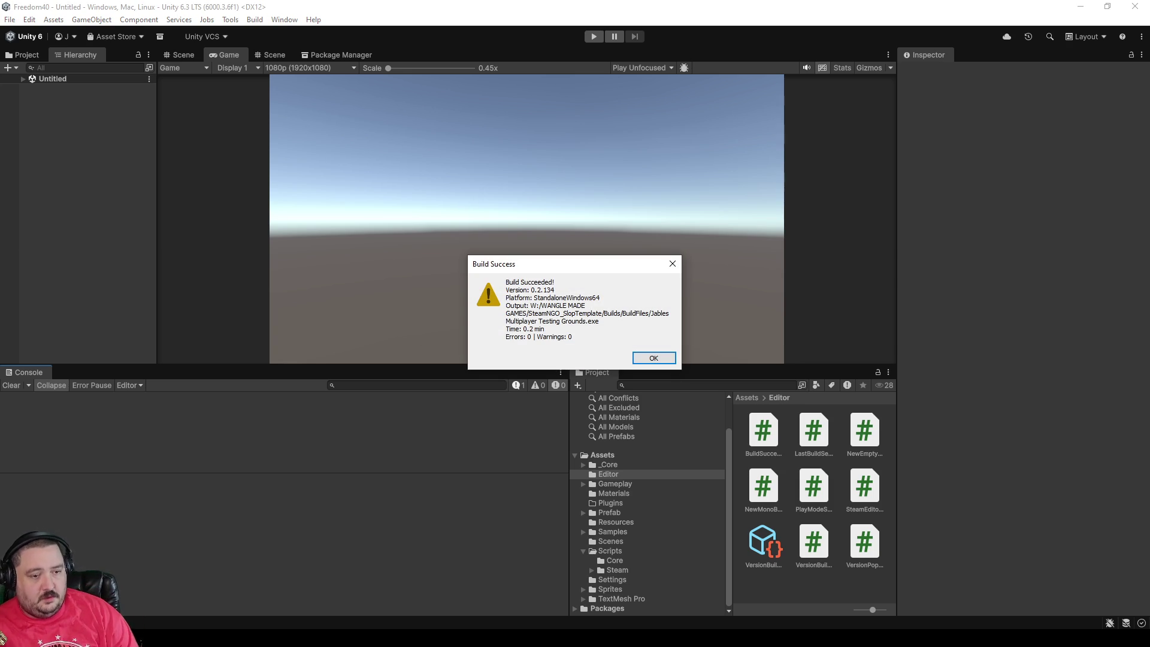
left_click(653, 357)
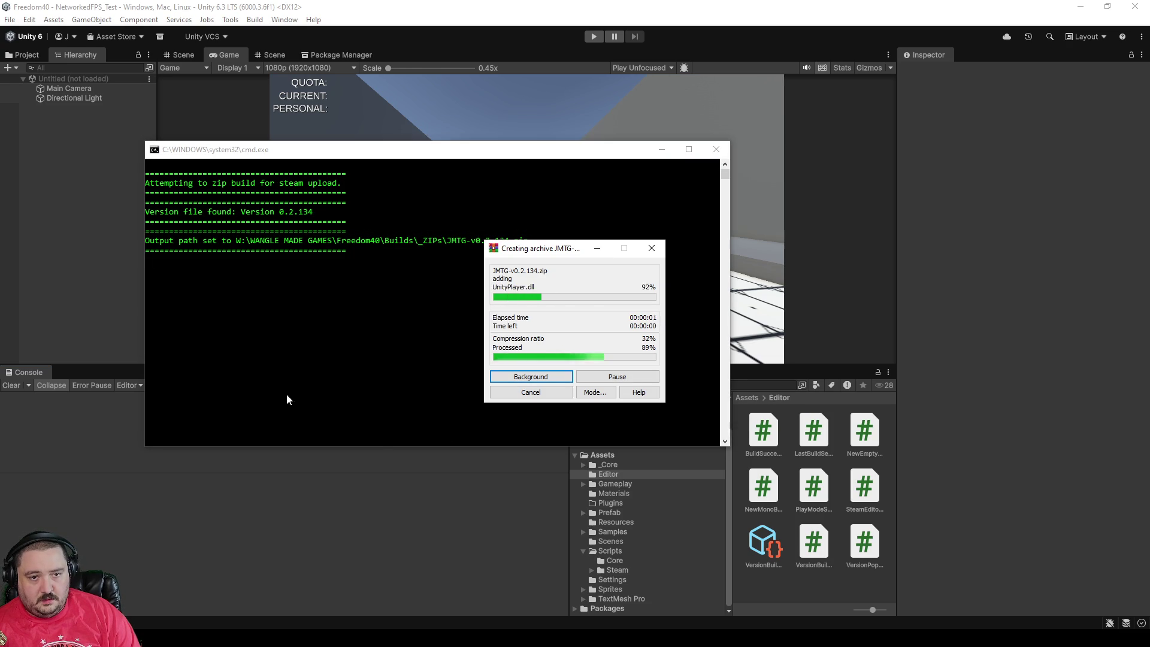
Step: Close the finished zip script window once JMTG-v0.2.134.zip is archived
key("Return")
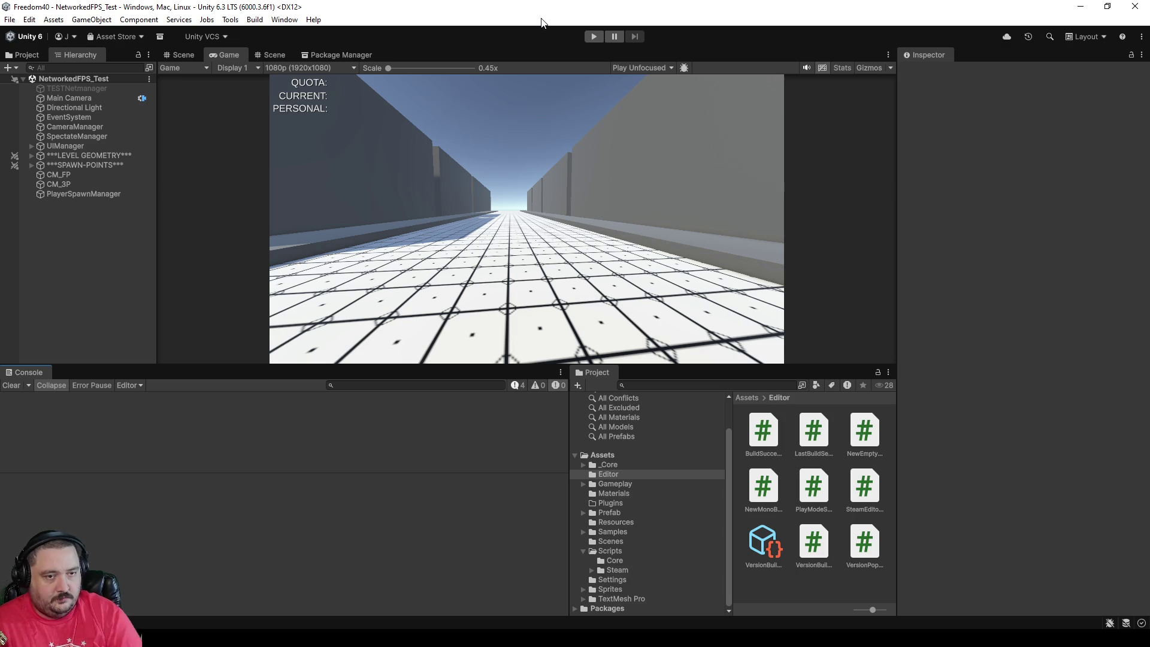
Step: Enter Play mode and make the Game view panel taller
left_click(595, 36)
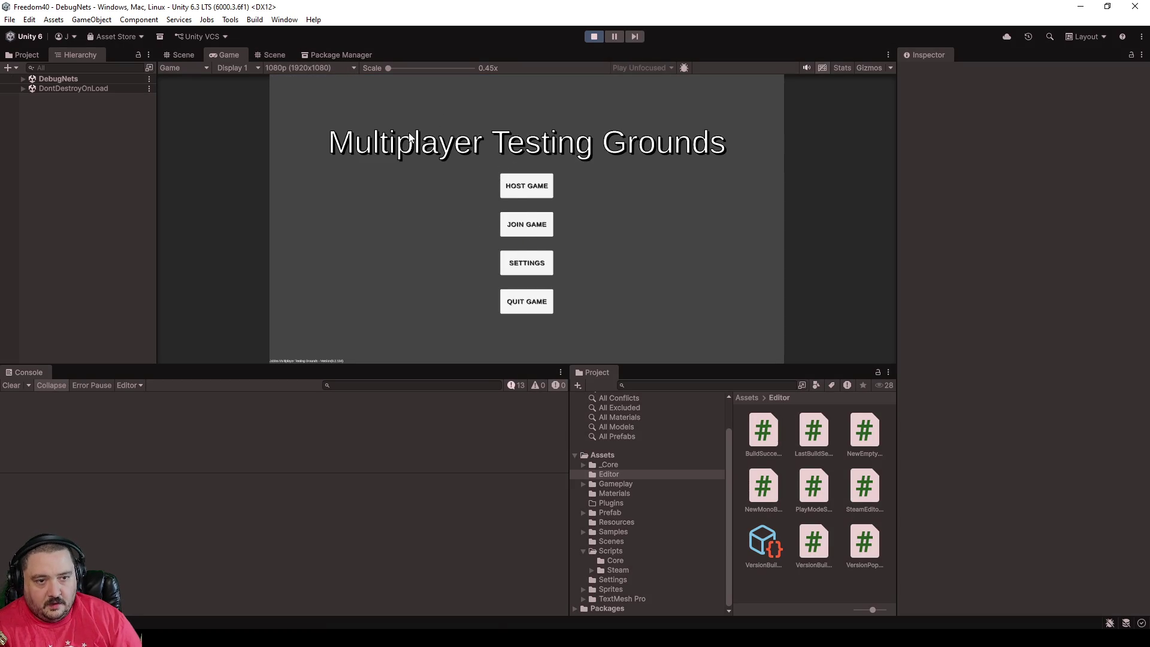
left_click_drag(452, 365, 426, 482)
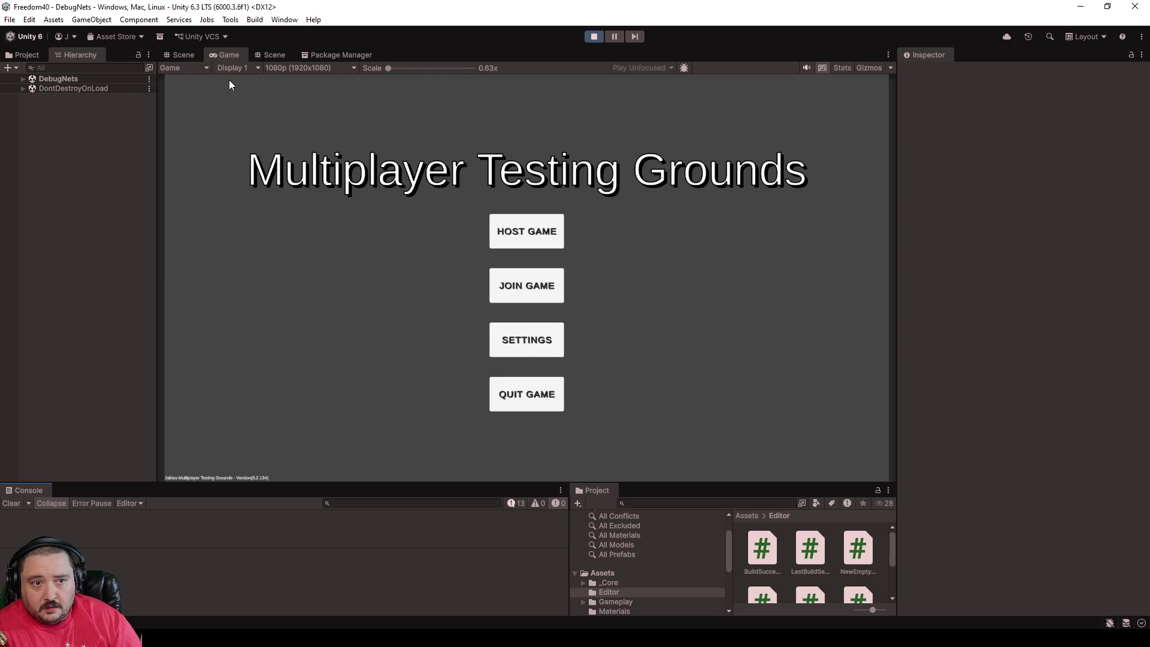
Step: Maximize the Game view to fill the editor, showing the Version 0.2.134 main menu
right_click(235, 59)
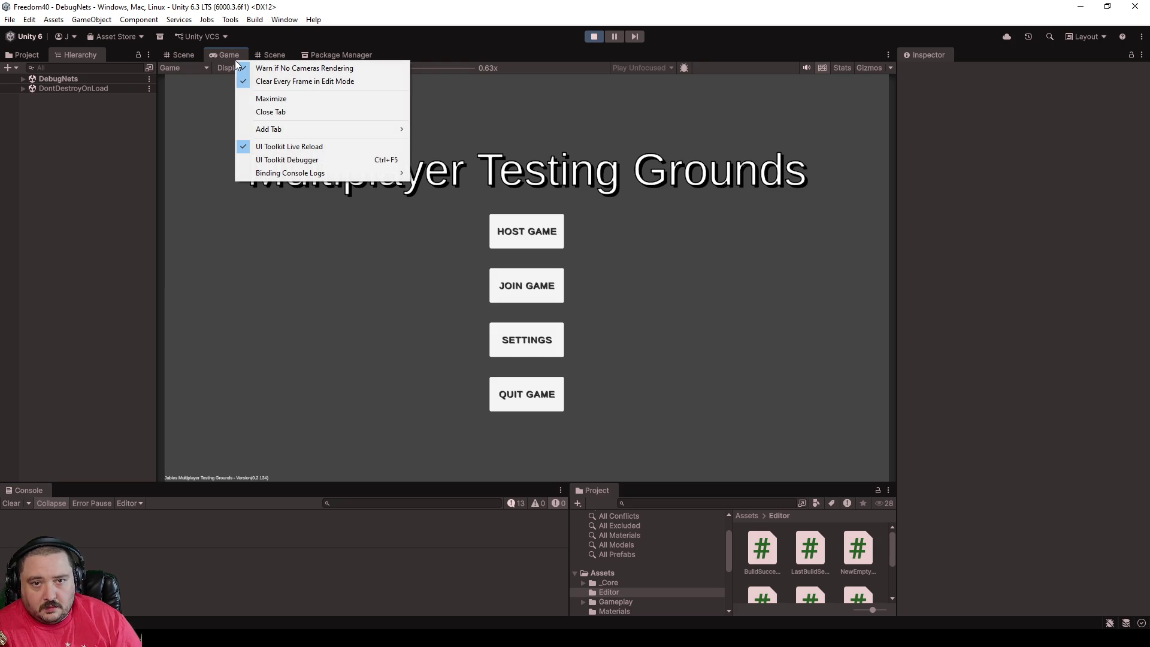
left_click(258, 99)
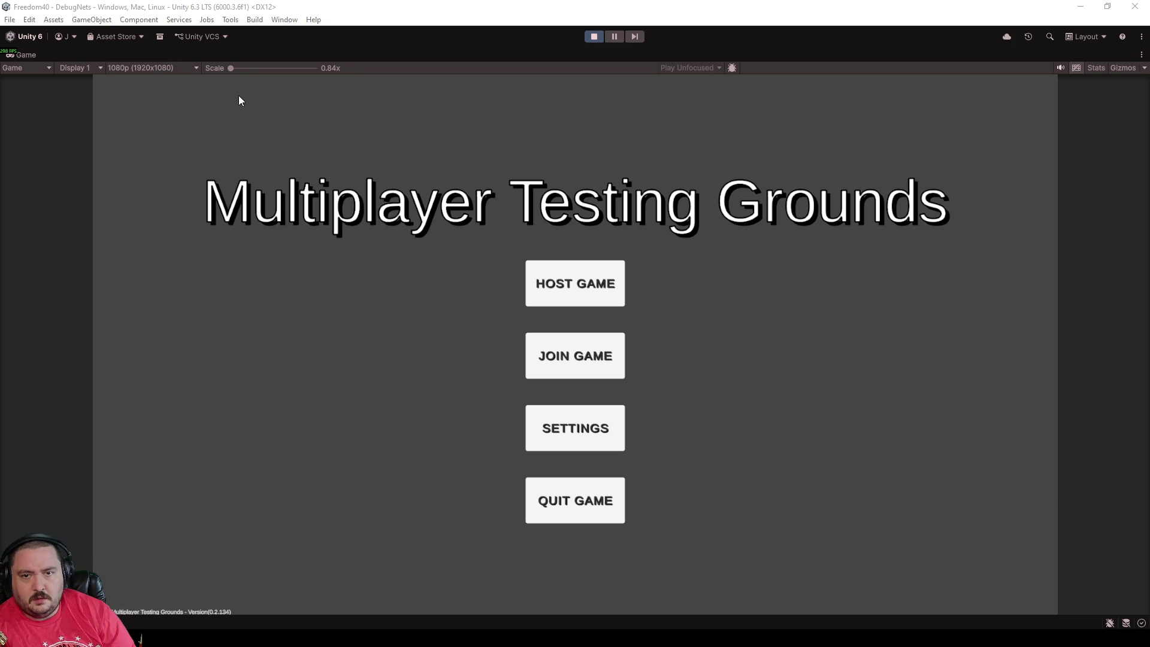
Step: Exit Play mode and give the Console and Project area more height
left_click(596, 37)
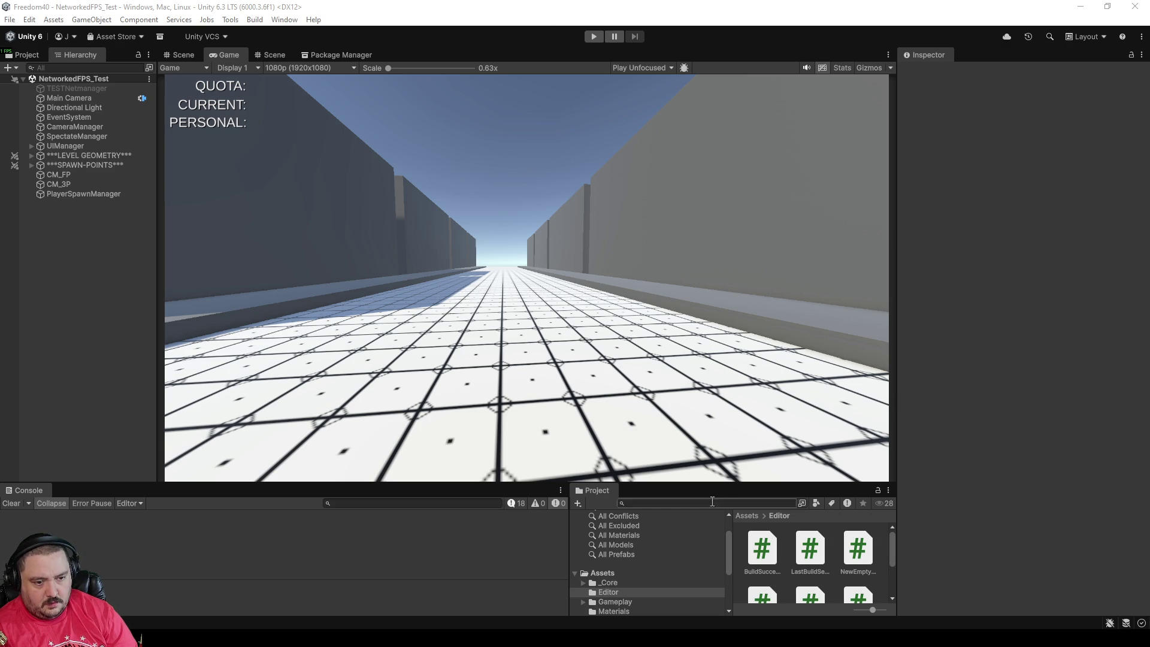
left_click_drag(721, 484, 720, 424)
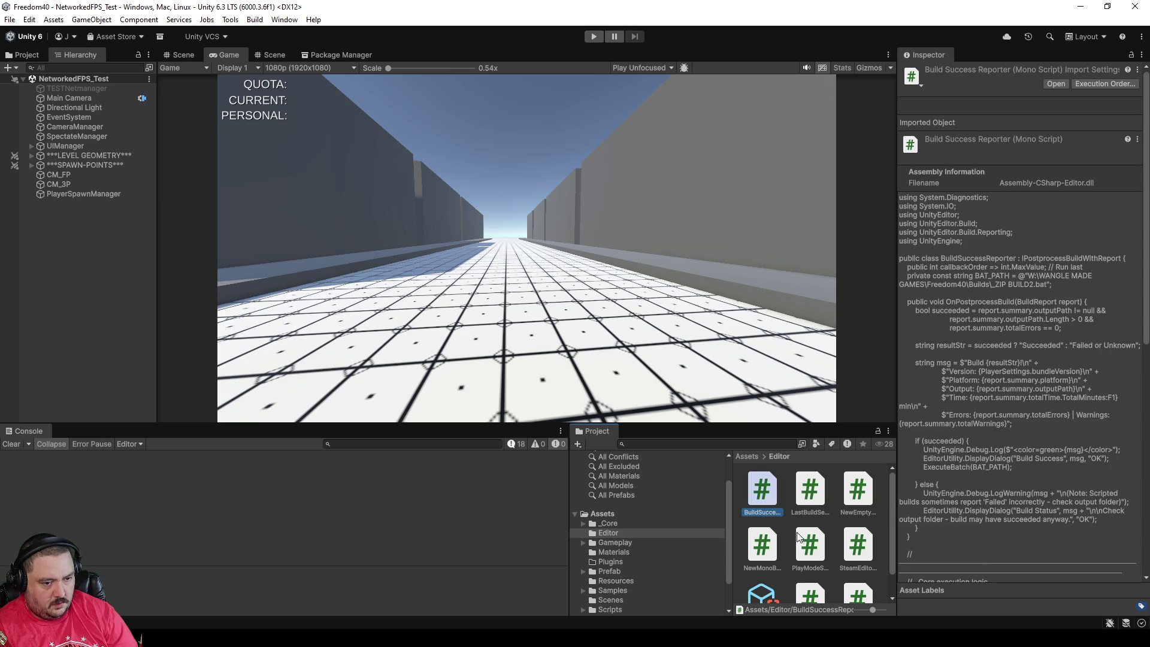
Step: Preview the VersionBuildConfig and VersionPopupWindow scripts, then open VersionPopupWindow.cs in Rider
scroll(821, 500, "down", 1)
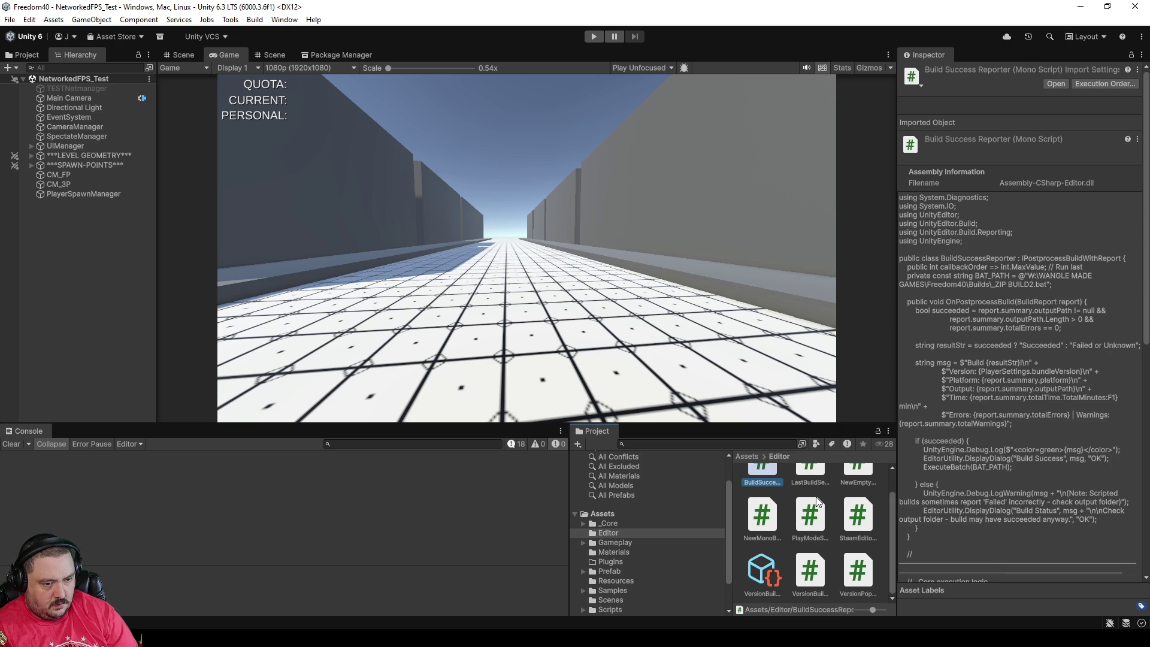
left_click(811, 562)
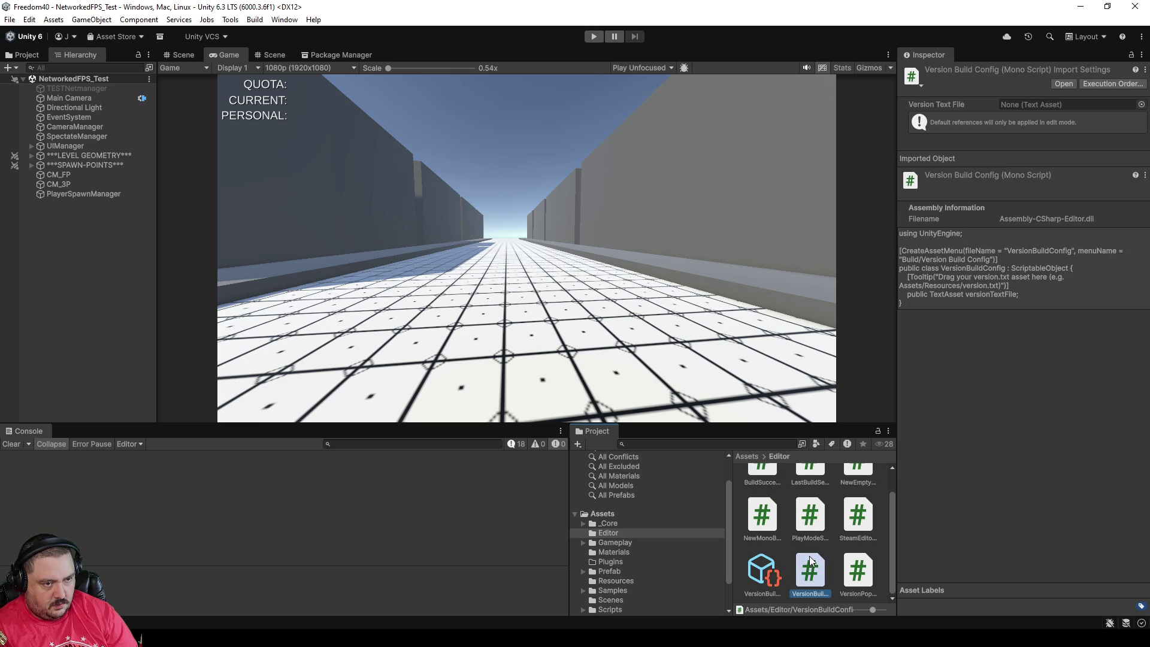
left_click(859, 572)
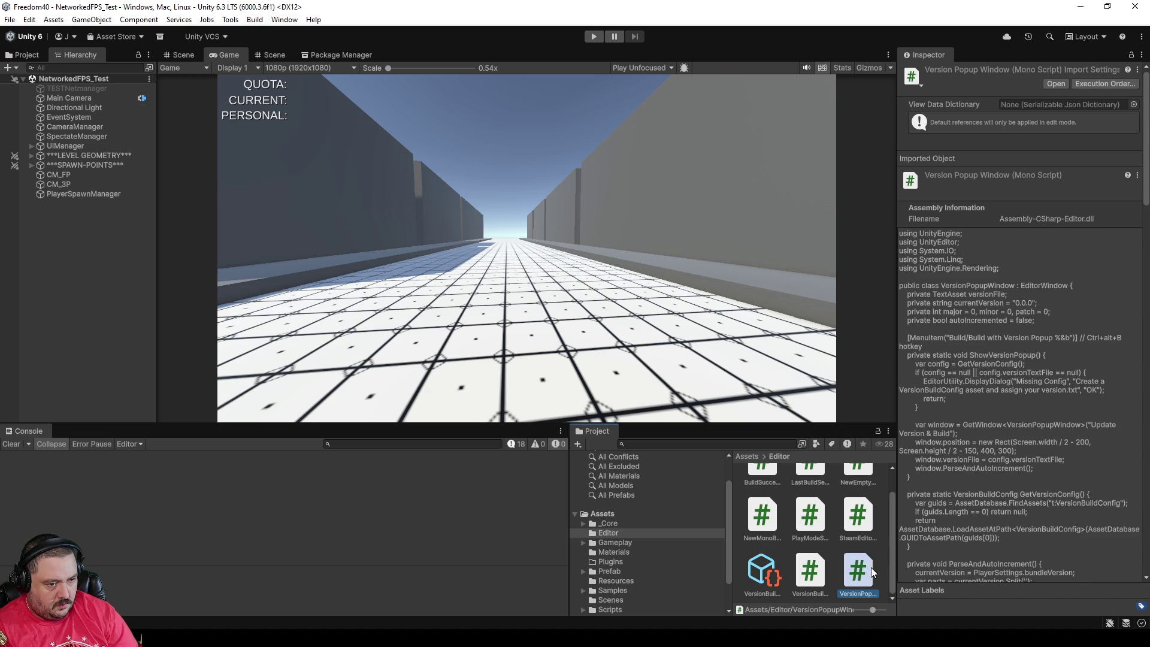
double_click(863, 571)
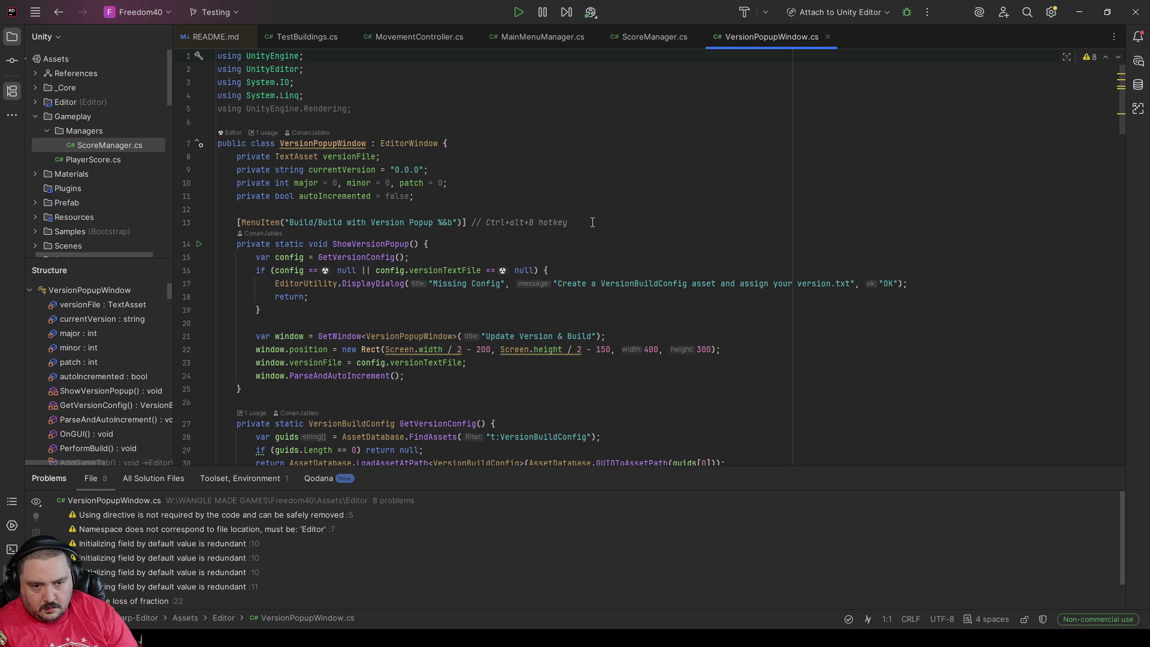
scroll(641, 228, "down", 2)
scroll(640, 227, "down", 5)
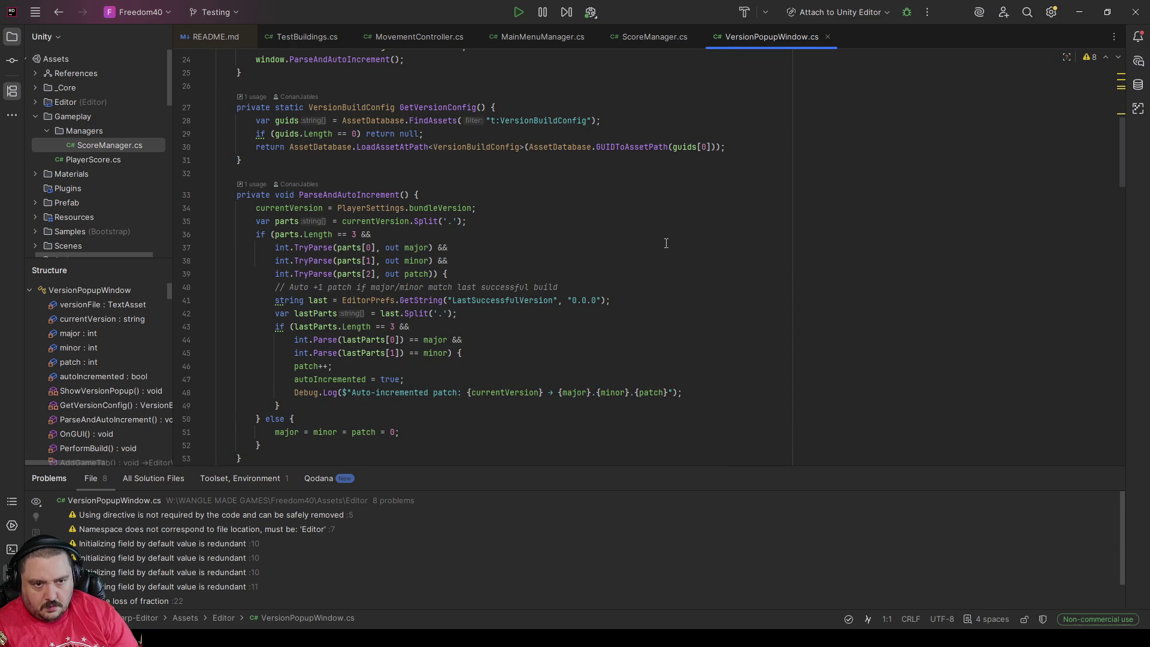
scroll(666, 243, "up", 3)
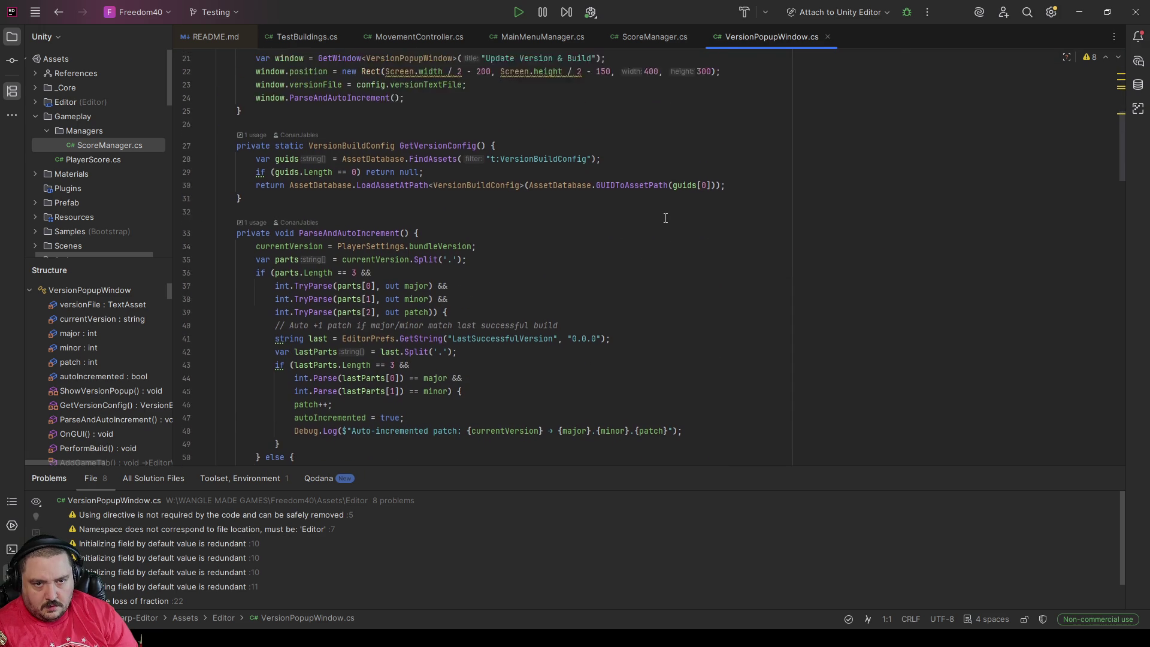
scroll(667, 221, "up", 2)
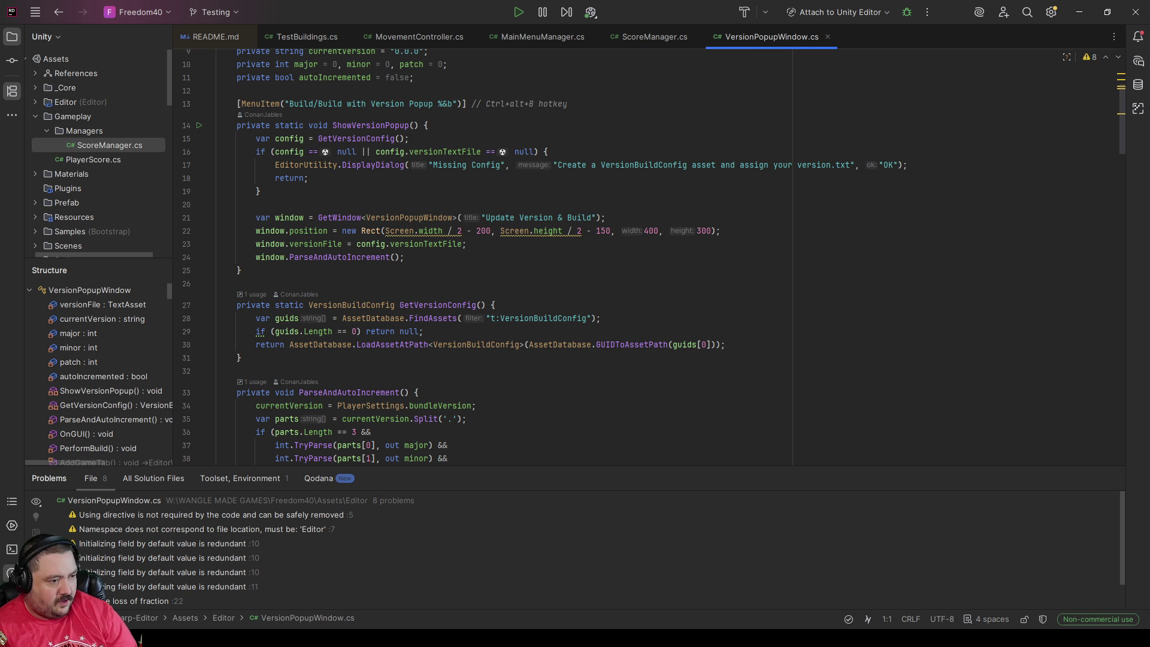
key("alt+Tab")
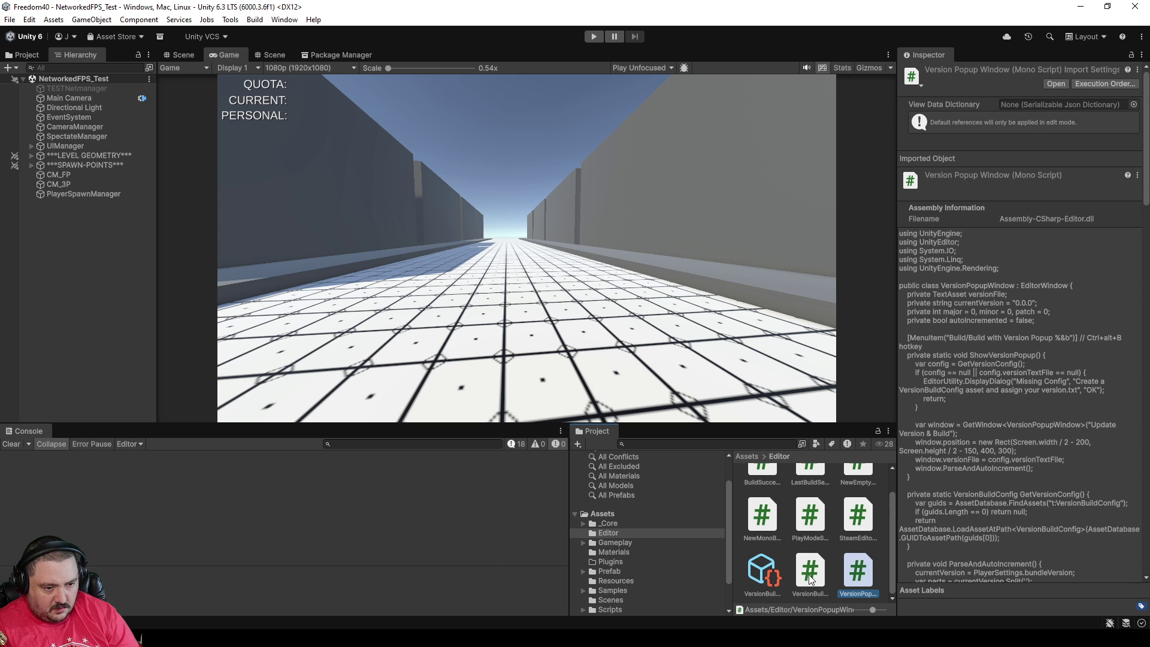
Step: Inspect the VersionBuildConfig asset and confirm its Version Text File remains VERSION
left_click(759, 569)
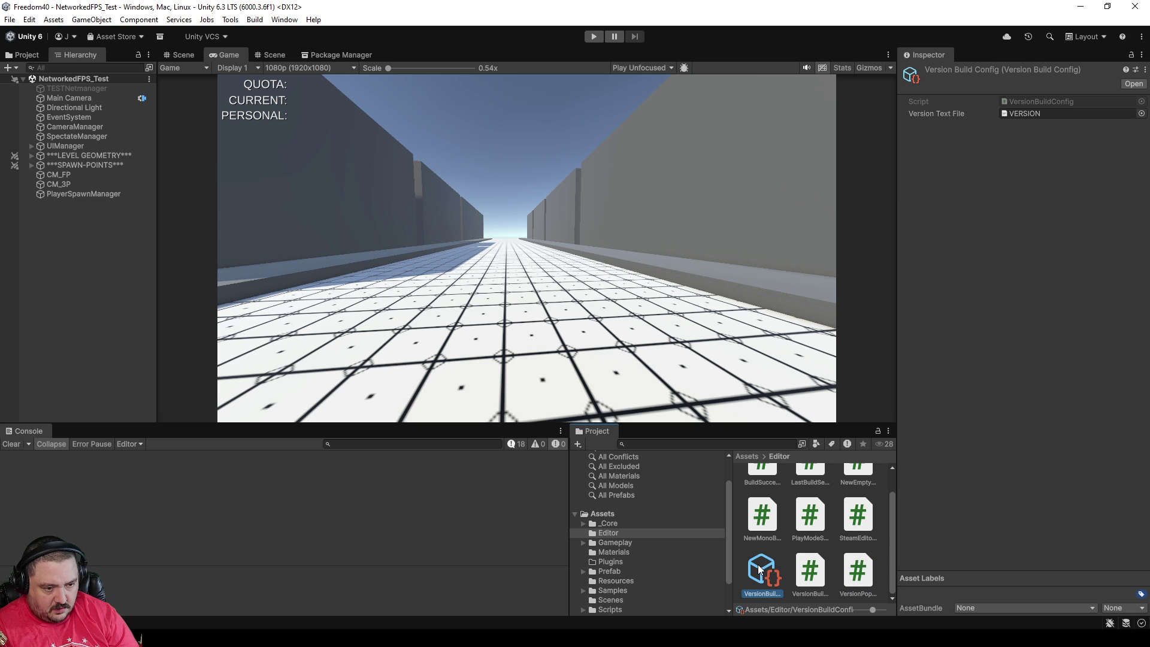
left_click(1142, 114)
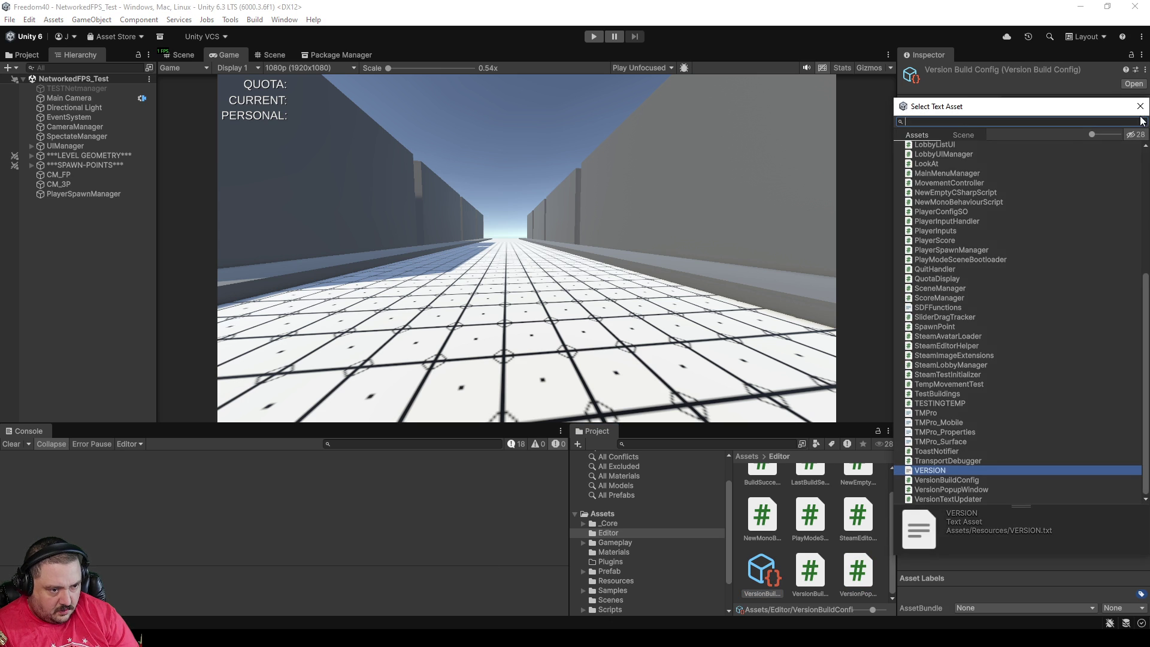
left_click(1001, 80)
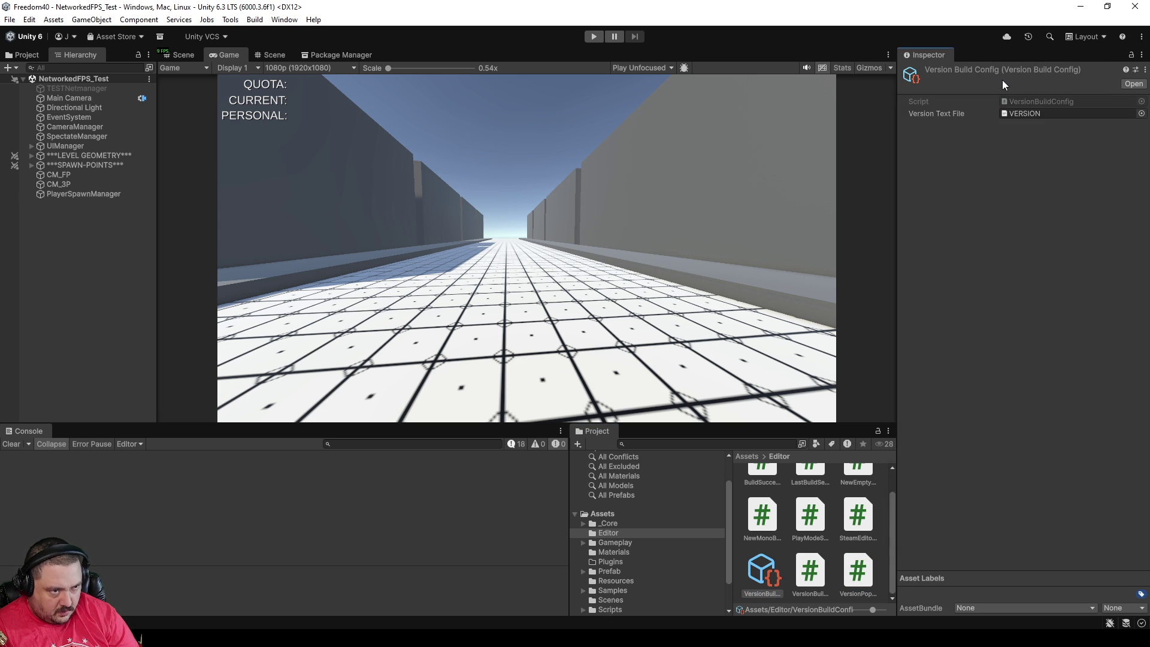
Step: Open VERSION.txt in Rider to confirm it reads 0.2.134, then return to Unity
double_click(1033, 113)
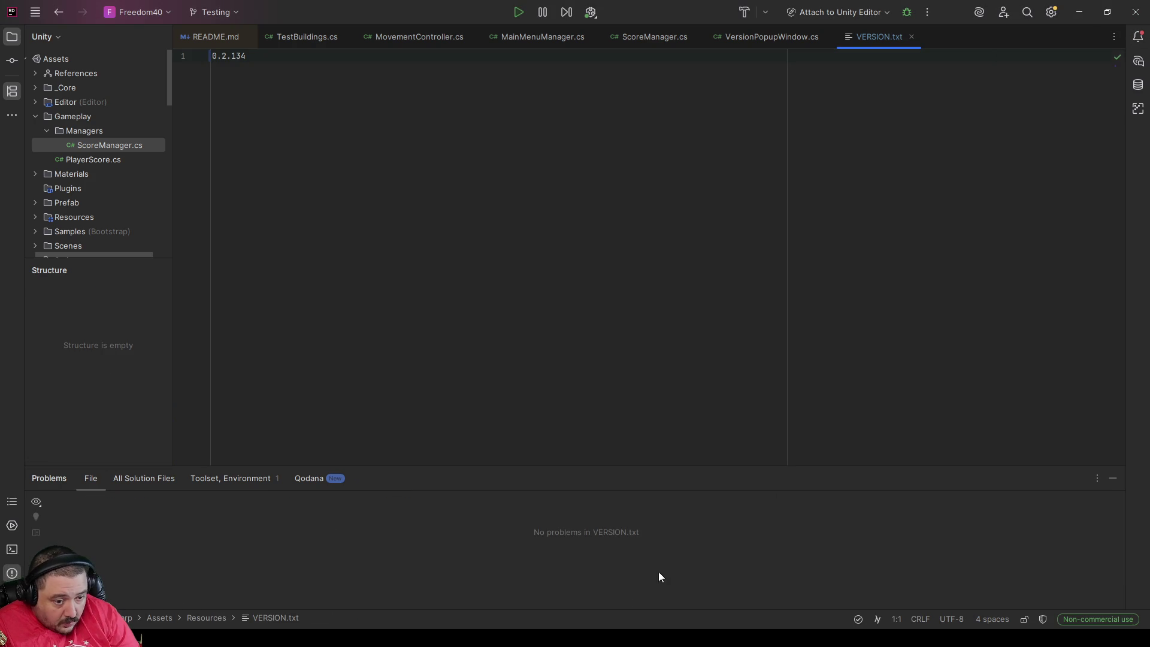
key("alt+Tab")
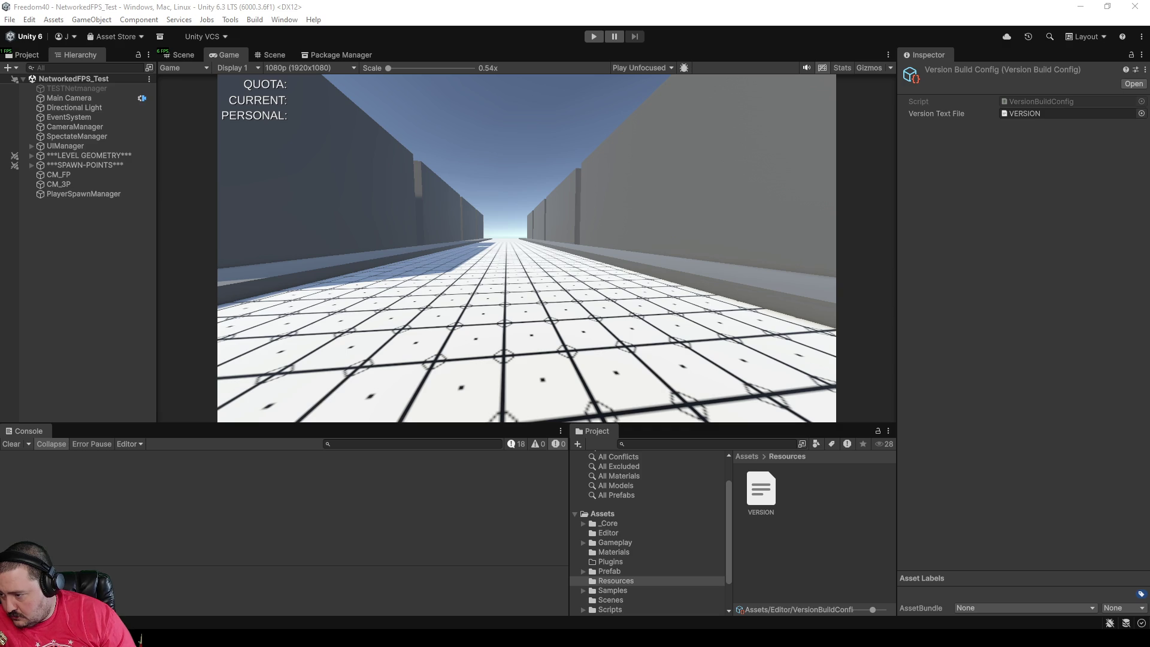
Step: Run Build with Version Popup, accept version 0.2.135, and dismiss the success report
left_click(284, 19)
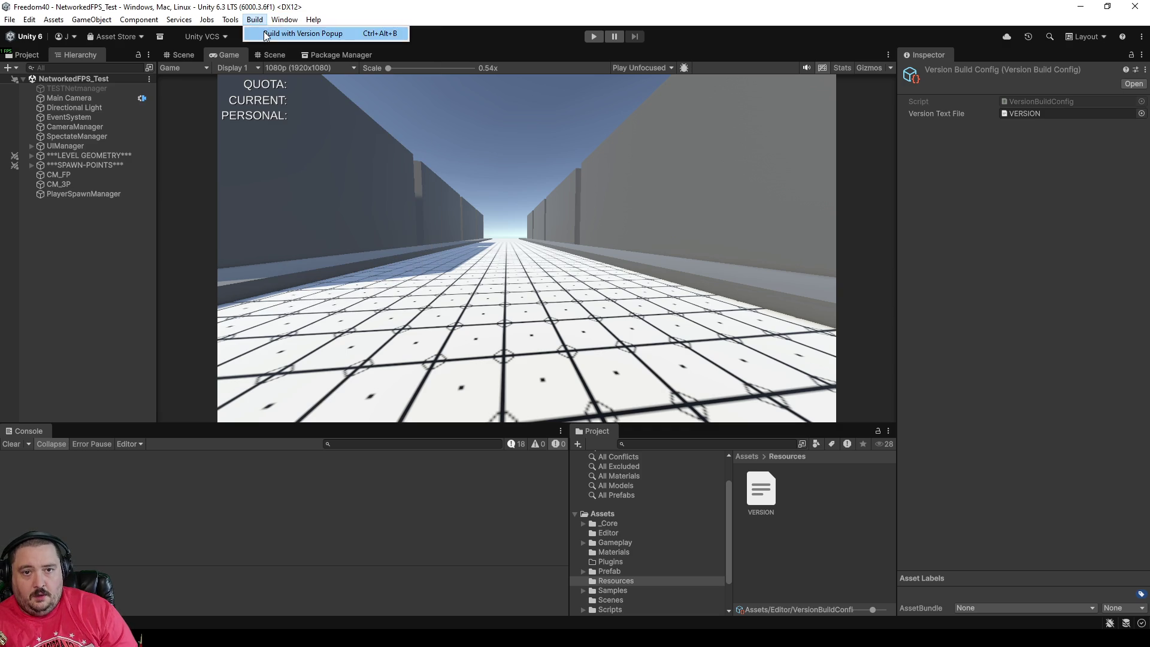
left_click(266, 34)
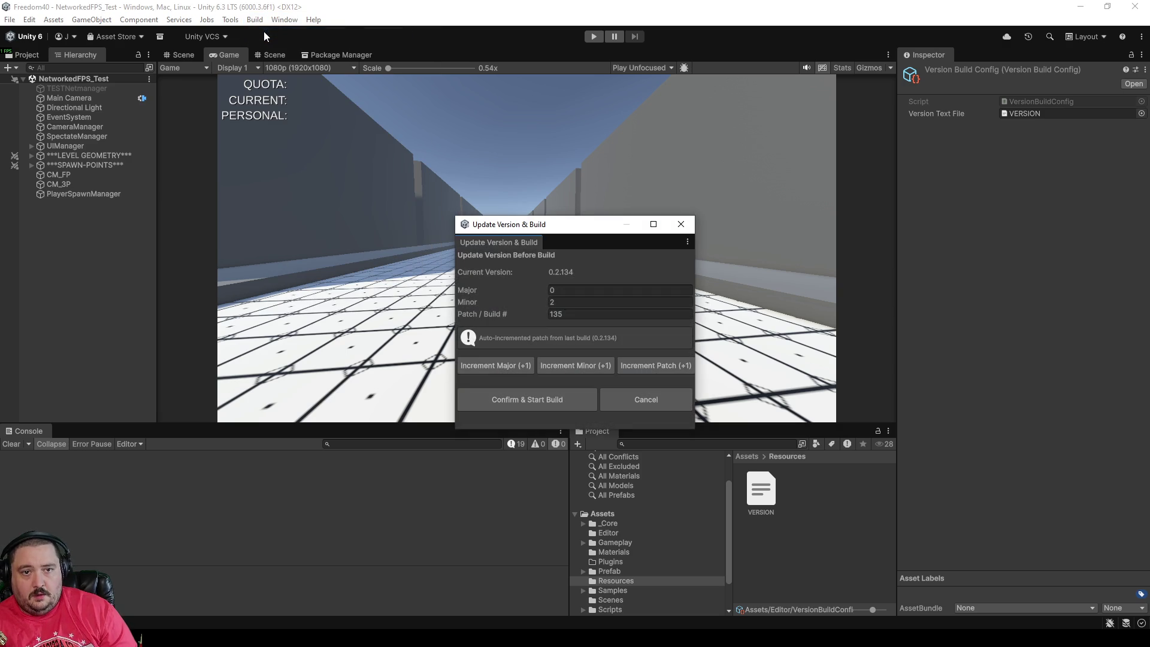
left_click(505, 400)
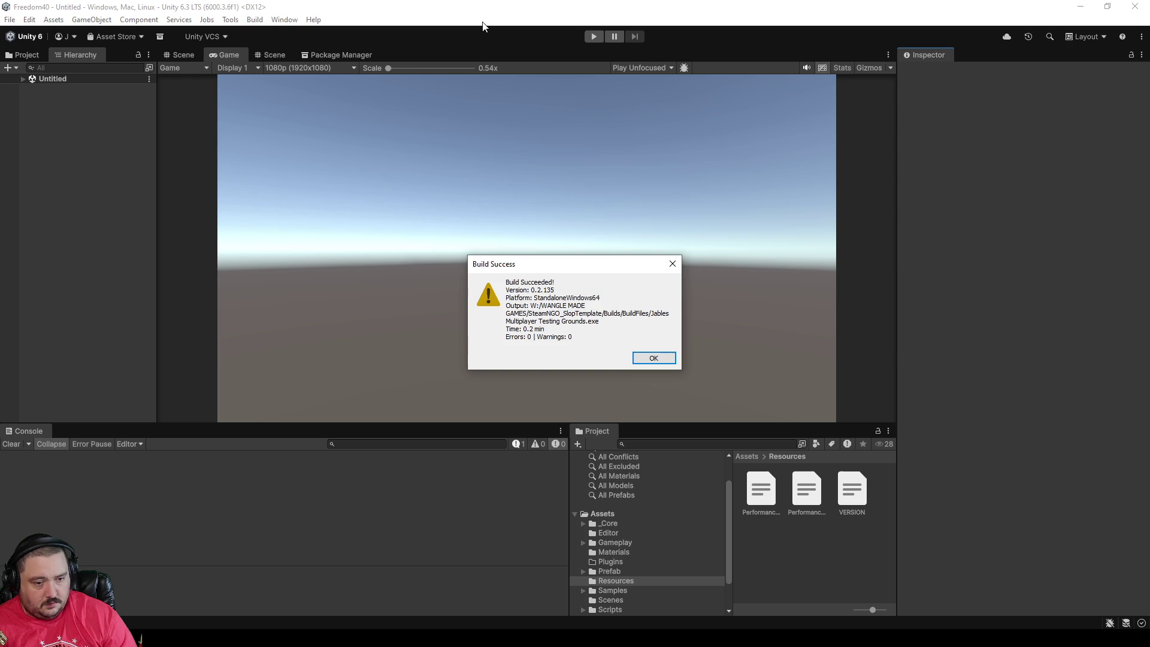
left_click(653, 359)
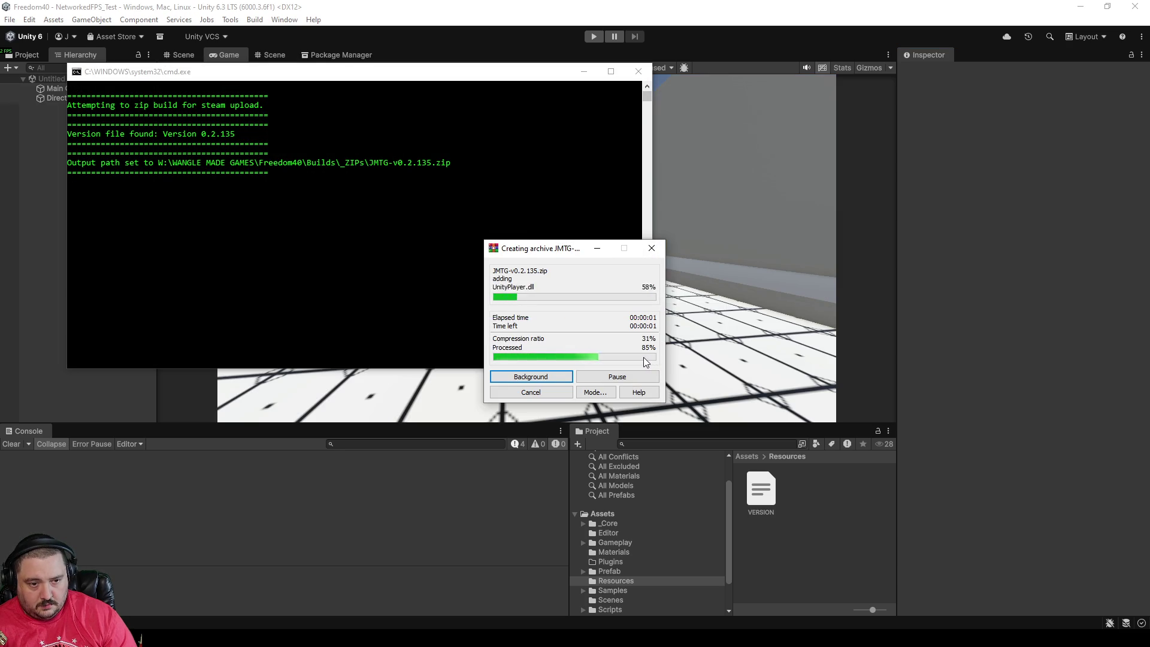
Step: Close the Command Prompt window after JMTG-v0.2.135.zip is archived
left_click(463, 297)
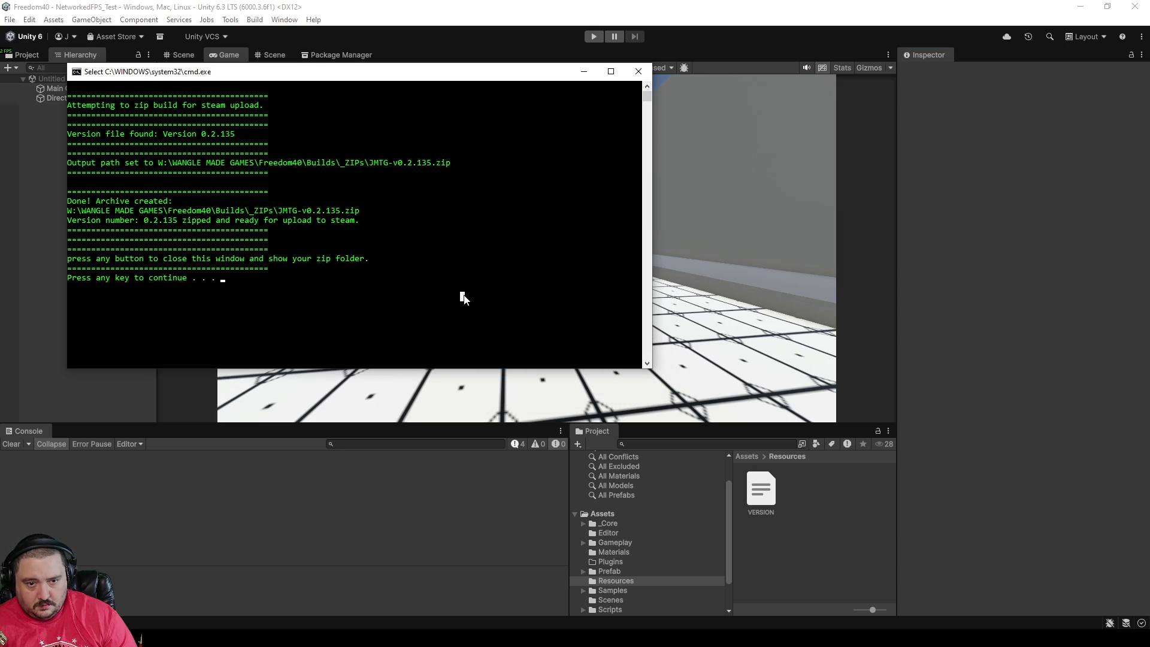
key("Return")
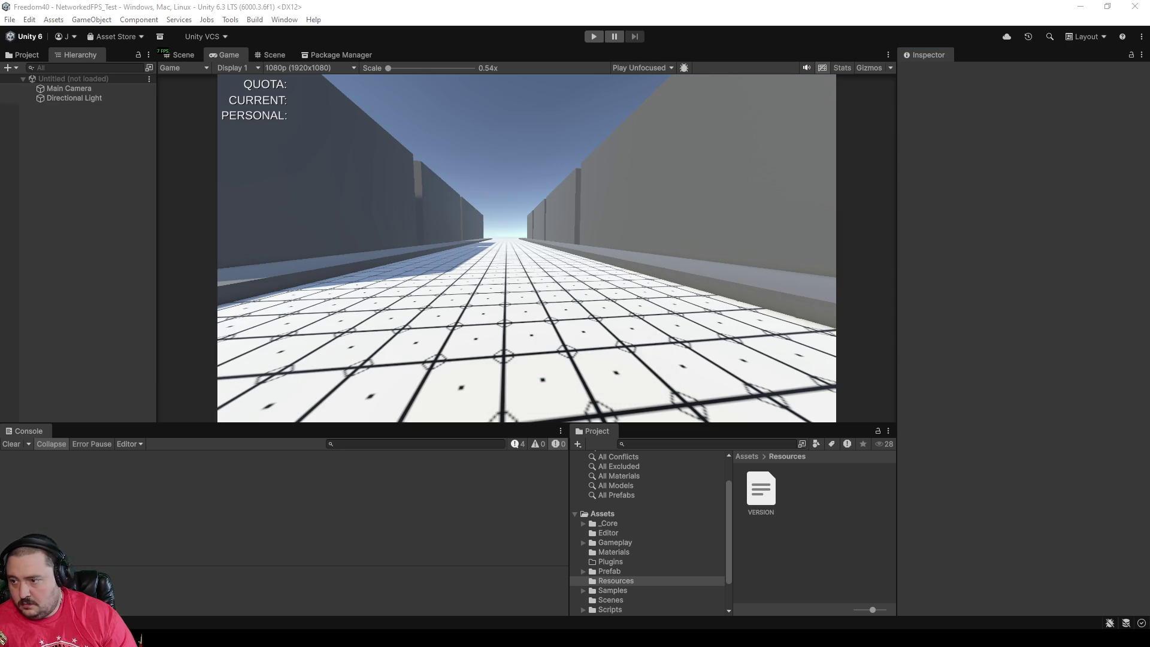